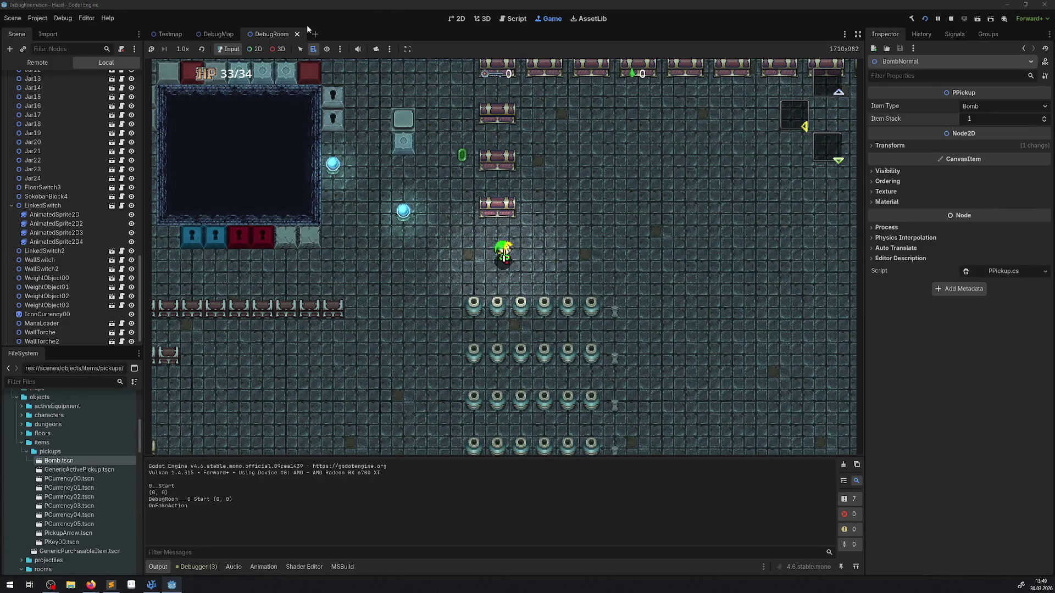
Filter the Scene tree for 'proom', restart the game, and walk the player toward the bomb.
click(52, 53)
text(pro)
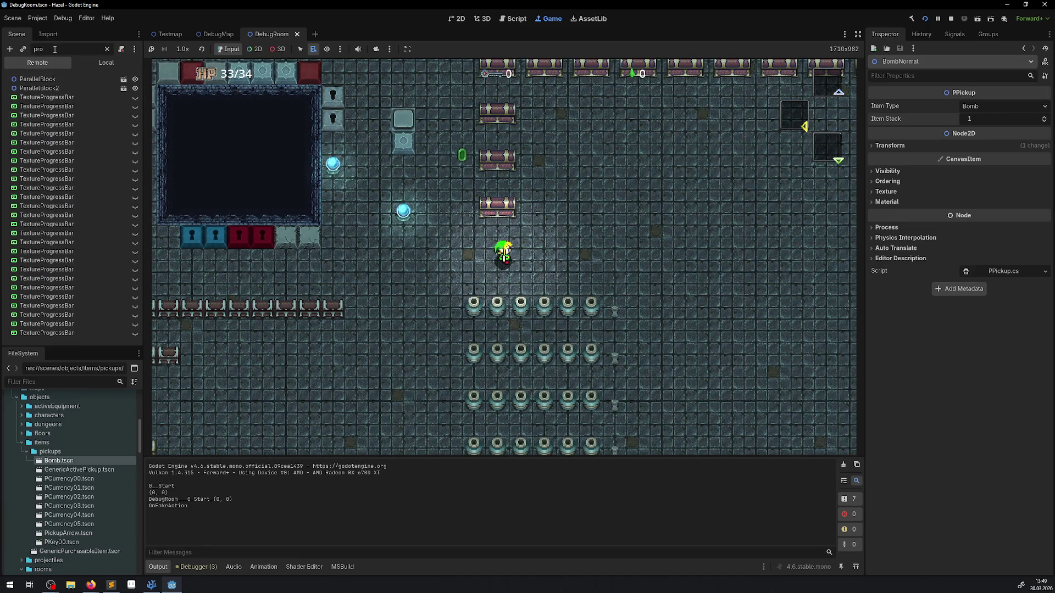
text(bom)
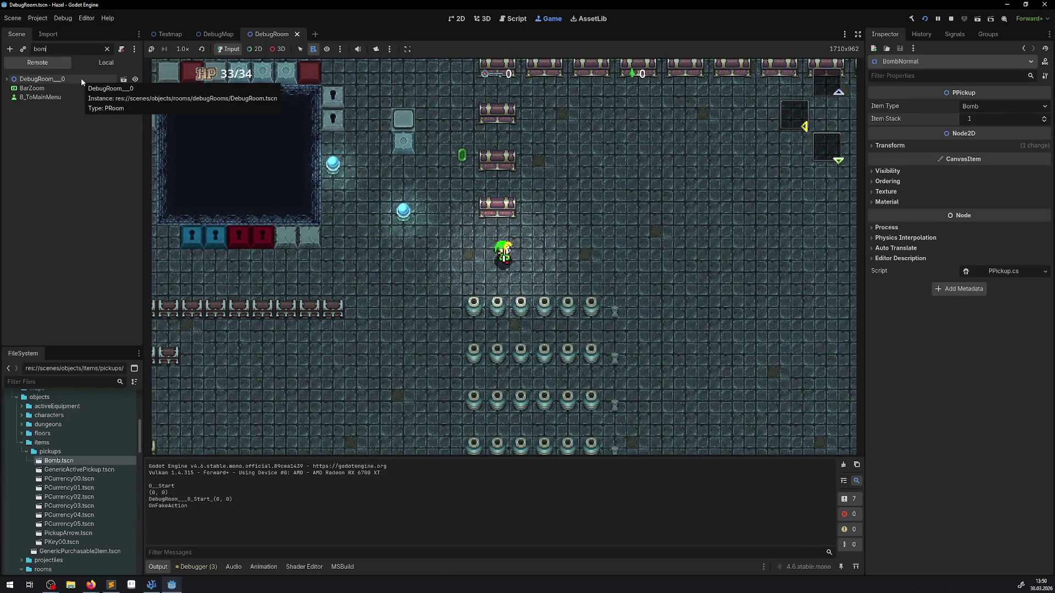
click(951, 19)
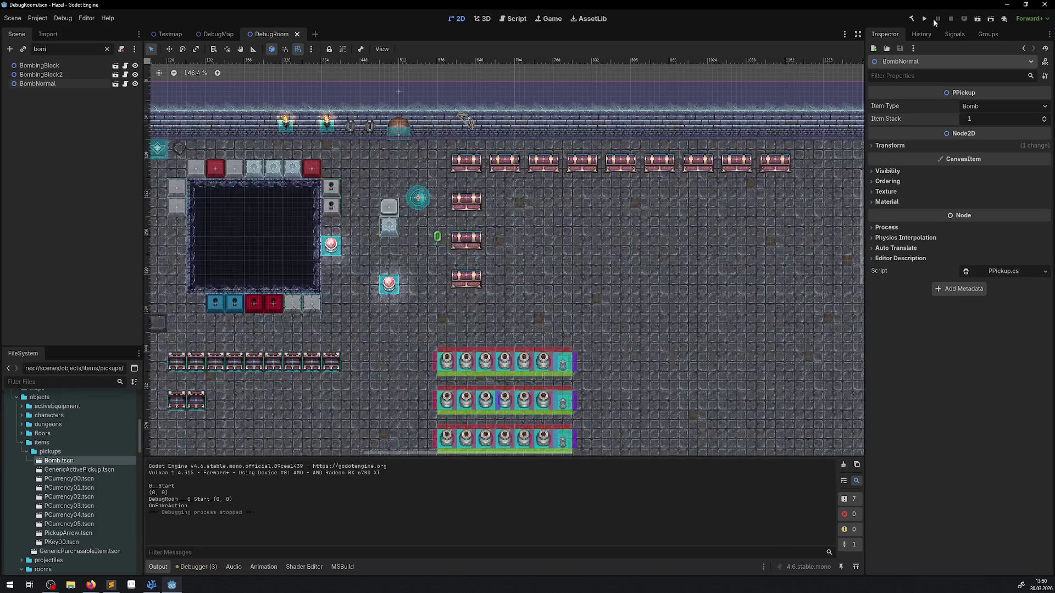
click(924, 19)
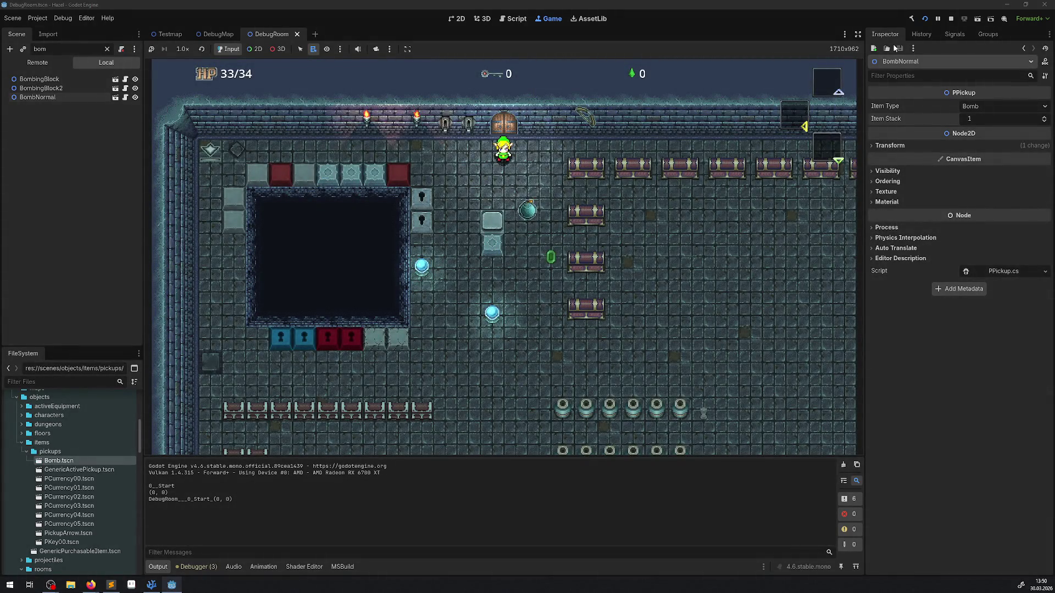
key(Down)
key(Right)
Walk the player down and right through the room, drop the bomb, and stow it again.
key(Down)
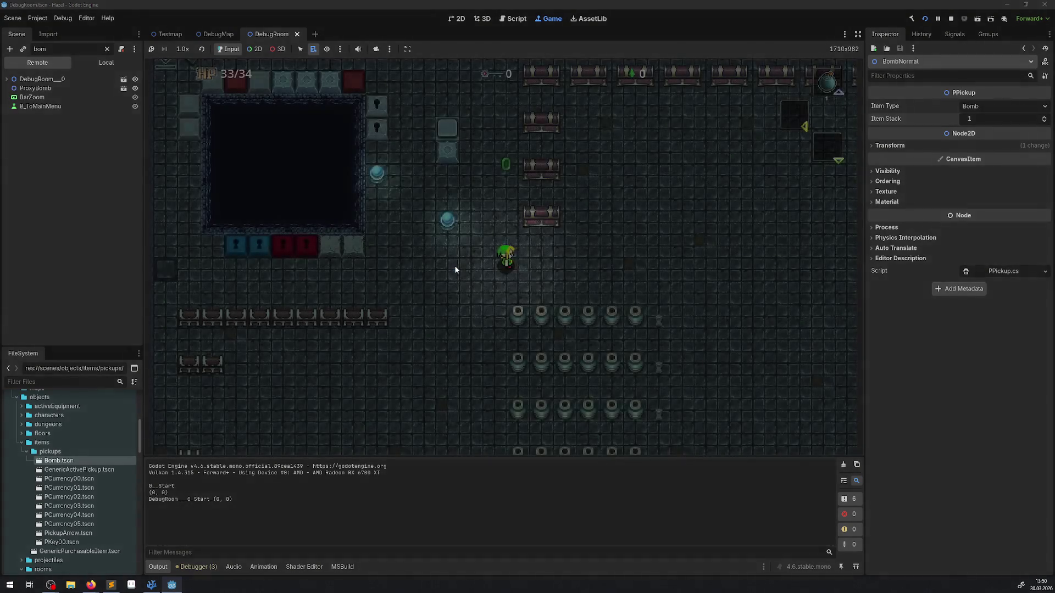
key(Right)
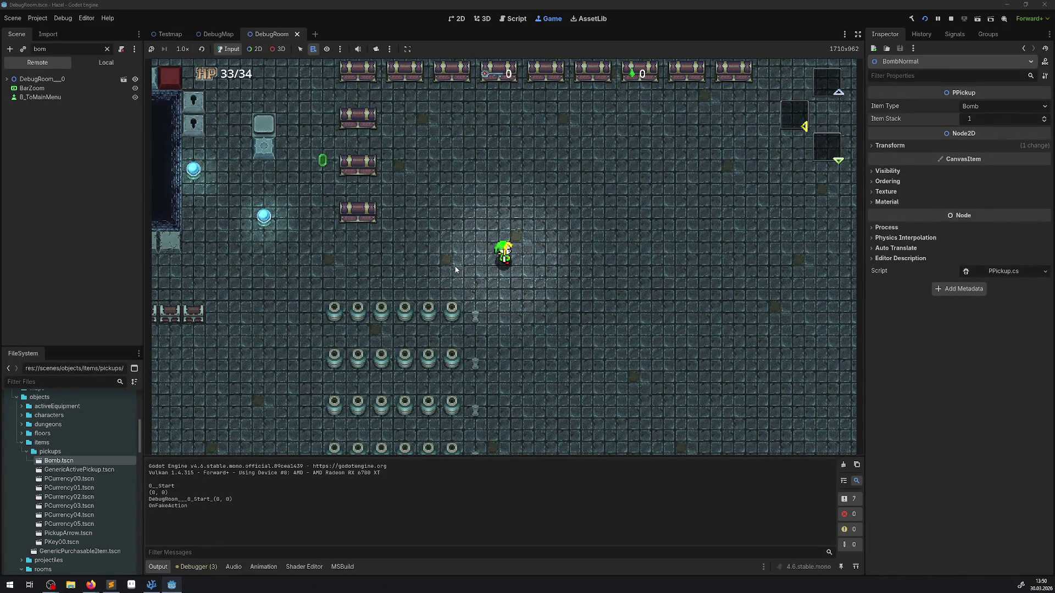
key(Right)
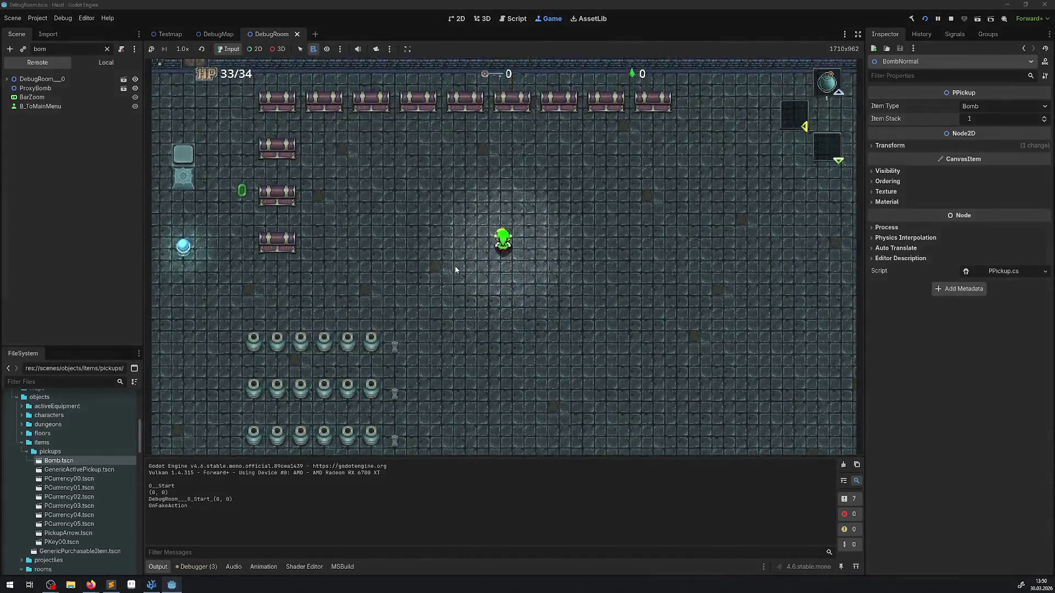
key(space)
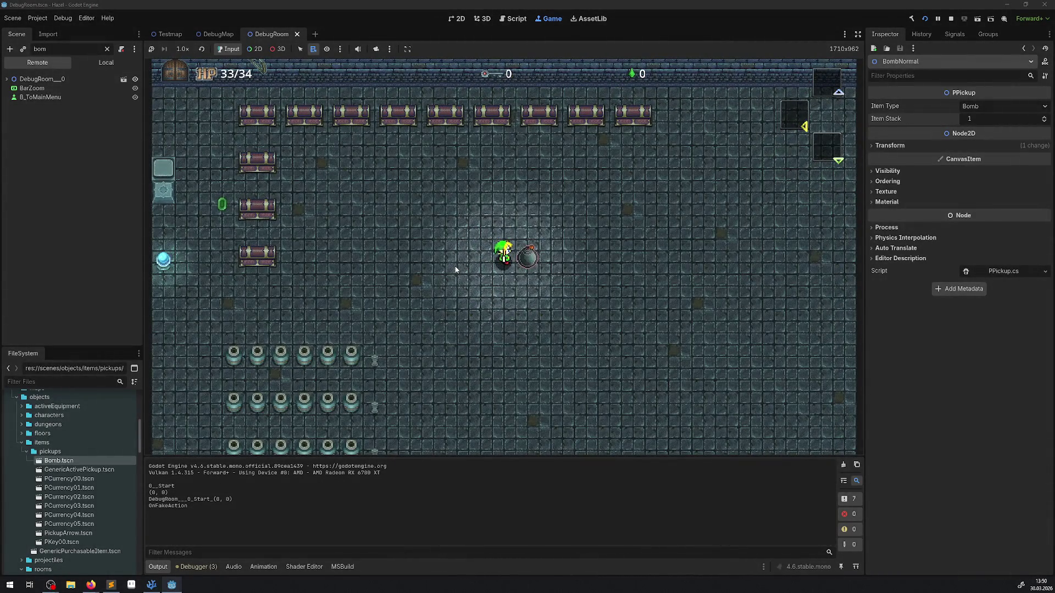
key(Right)
key(space)
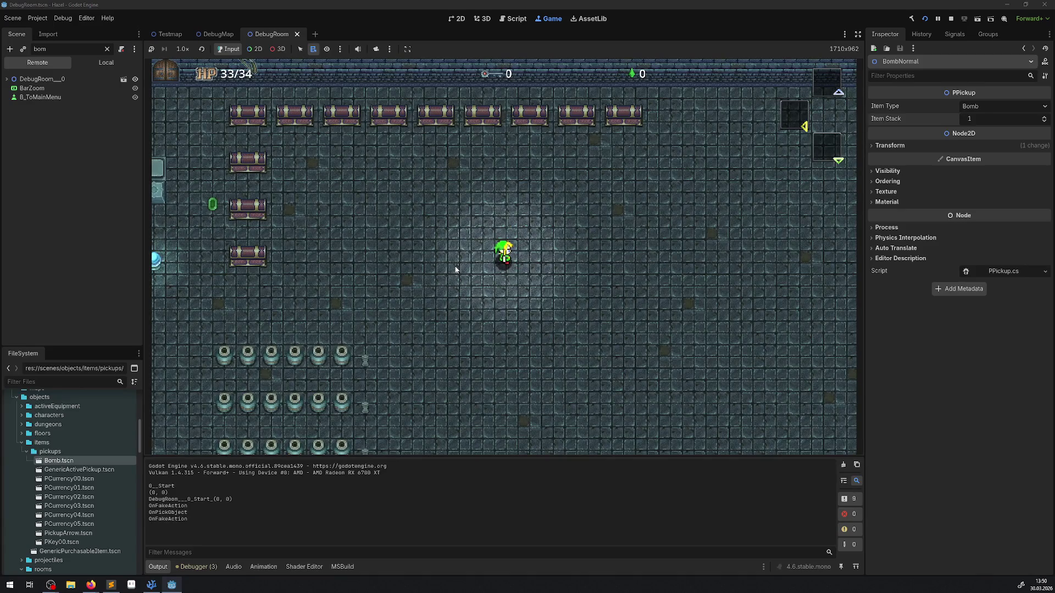
Equip the bomb from the inventory screen, drop it with x, and take it back.
key(Left)
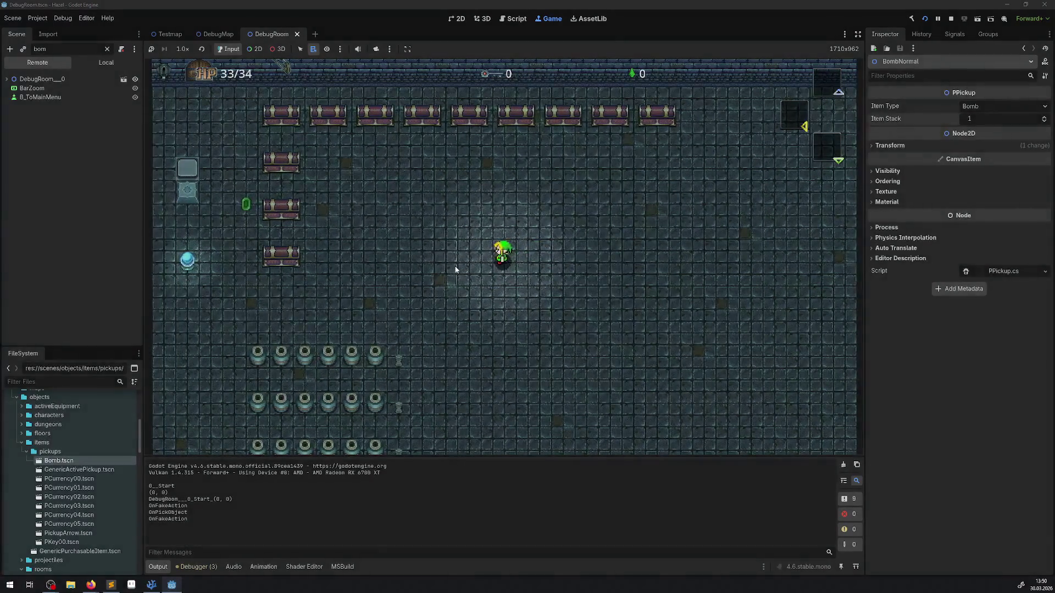
key(space)
key(Right)
key(x)
key(Right)
key(x)
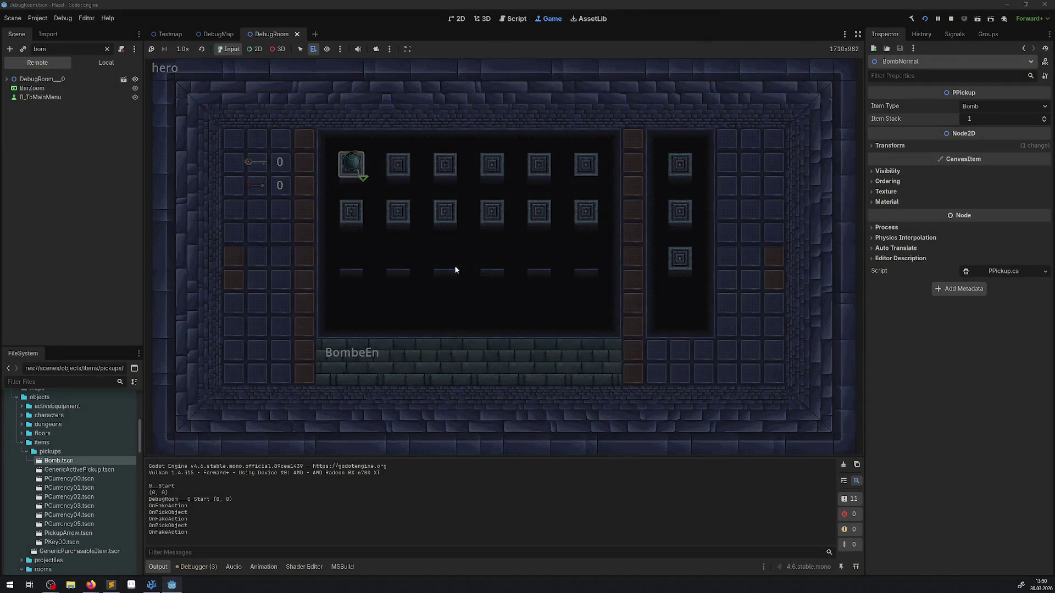
Pull out the bomb, carry it right and drop it, then stop the game and open the code editor.
key(Right)
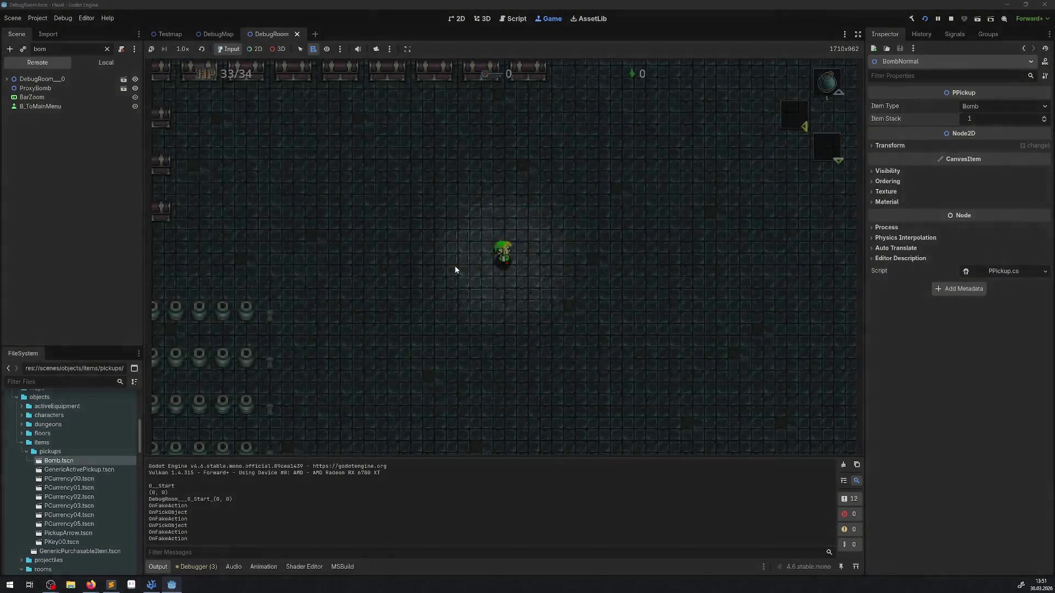
key(Right)
key(Right)
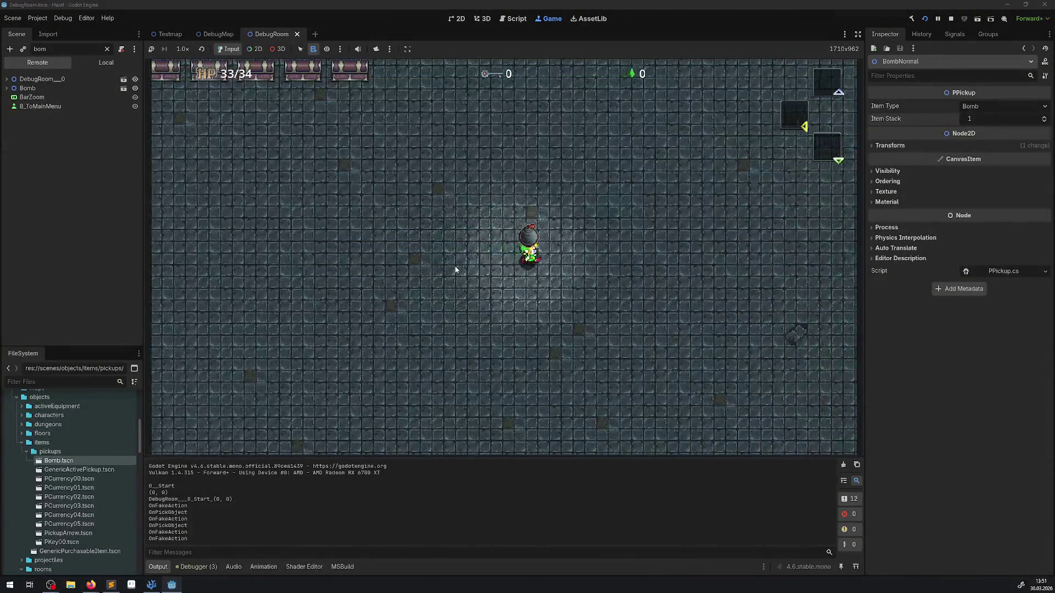
key(space)
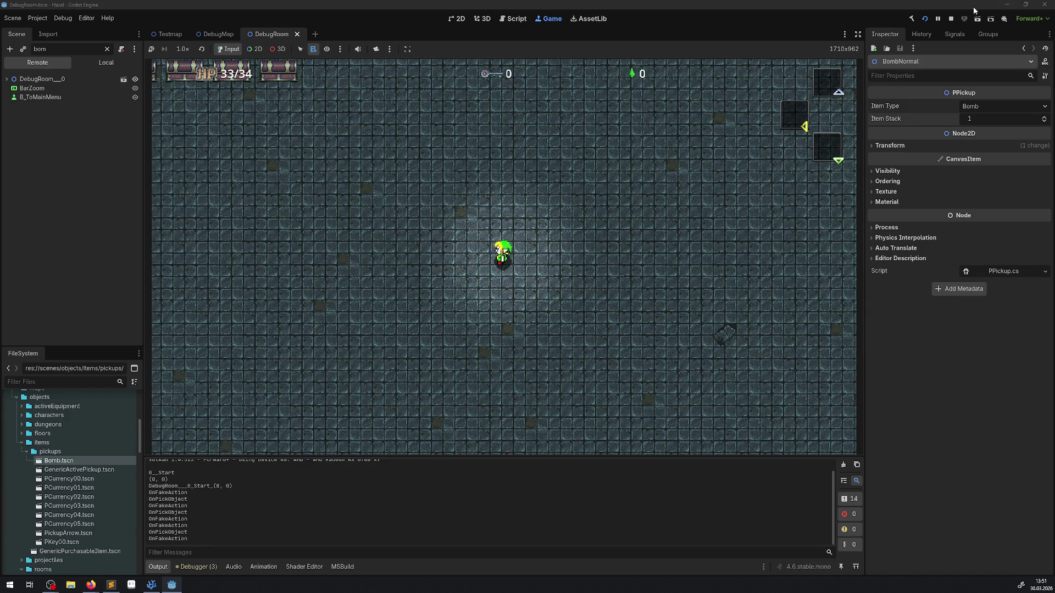
click(950, 20)
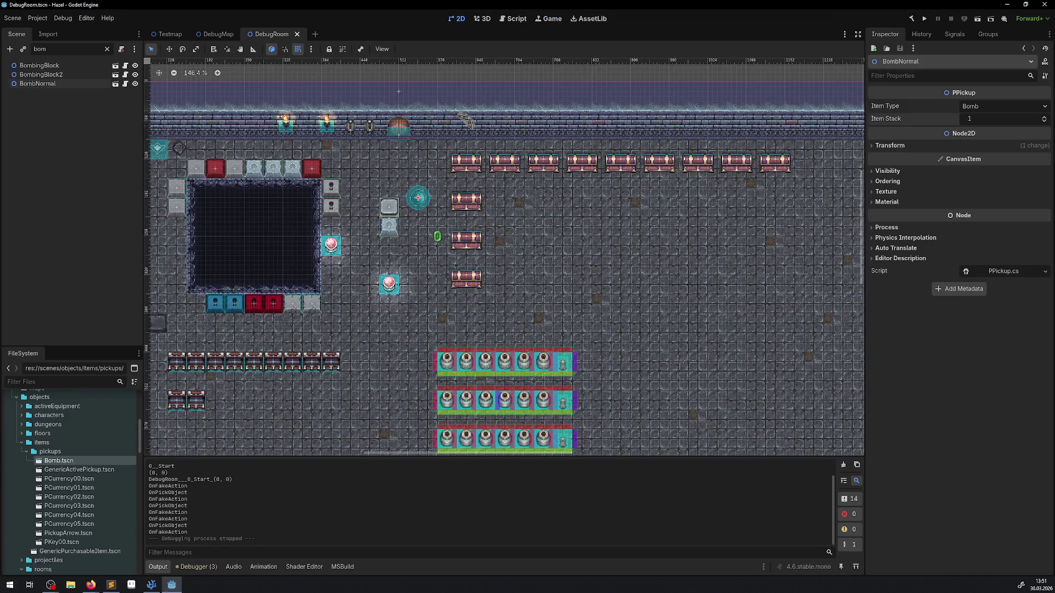
click(151, 584)
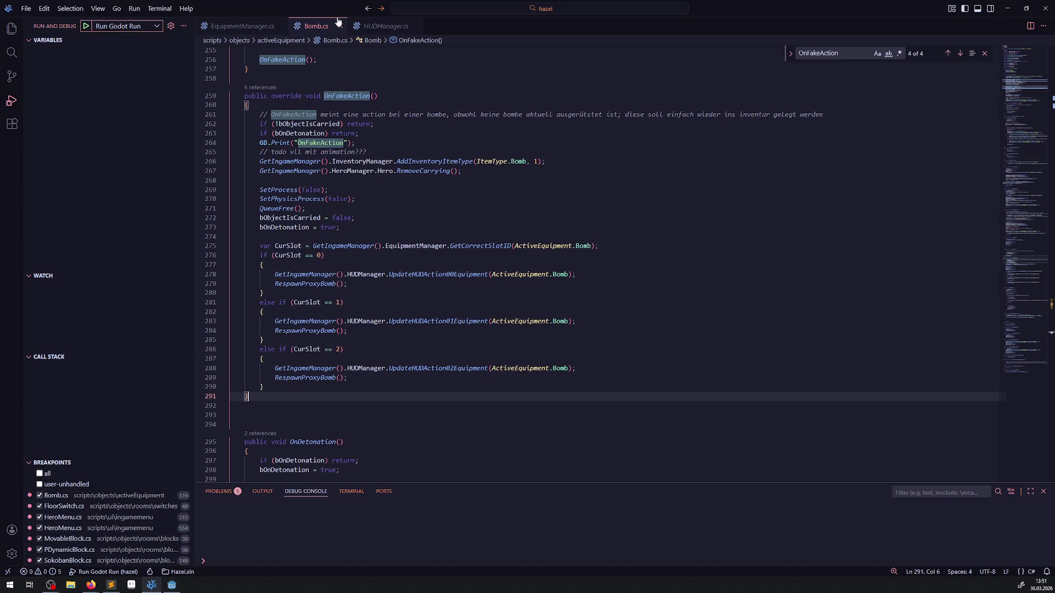
Open Chronosphere.cs from the Explorer and delete RespawnProxyChronosphere() on line 194 of OnAction.
click(11, 28)
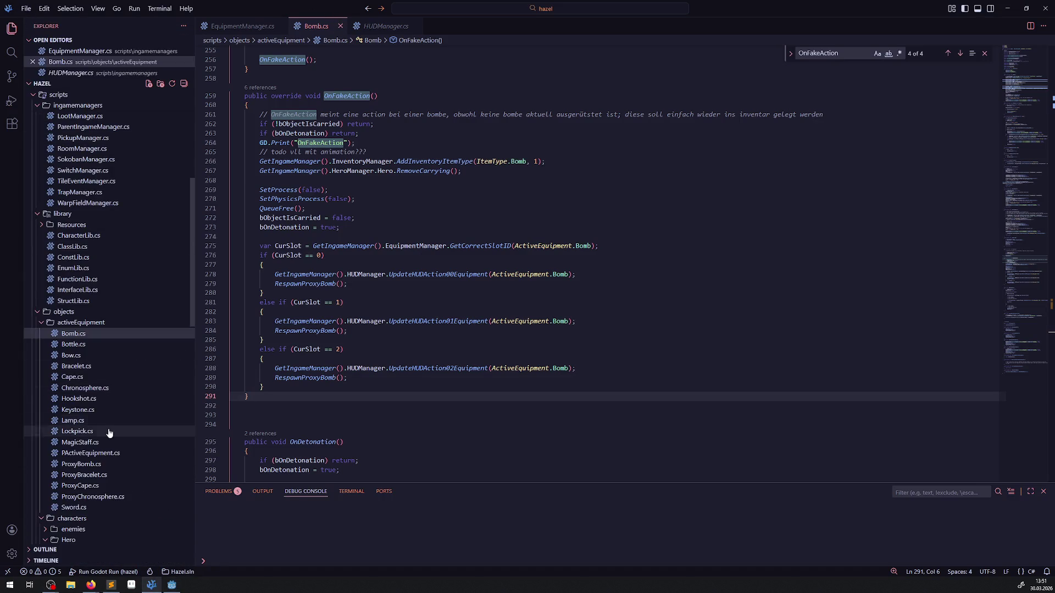
double_click(85, 388)
scroll(356, 323, down, 5)
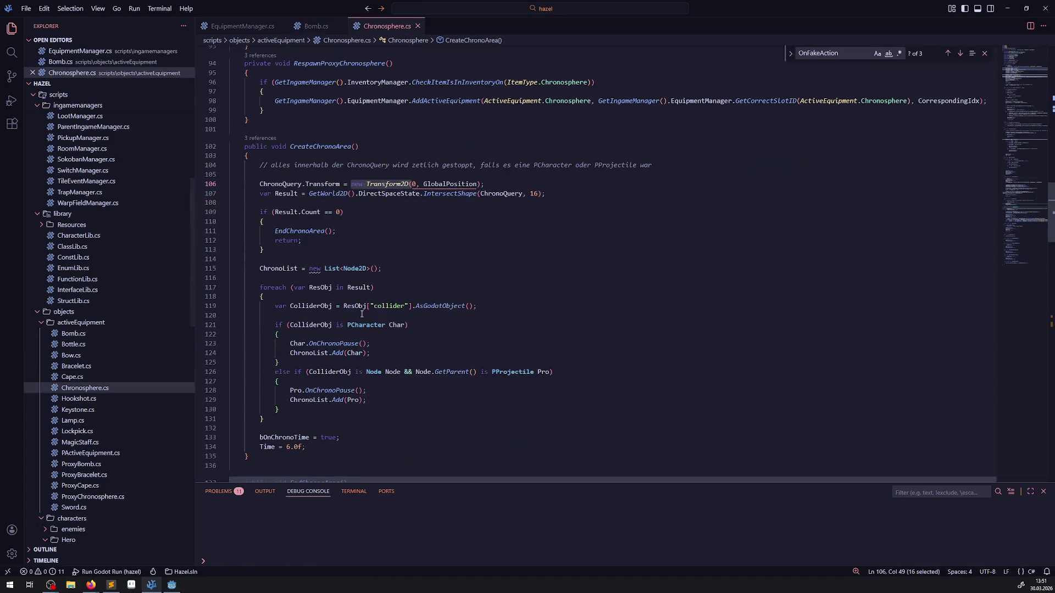
scroll(356, 322, up, 20)
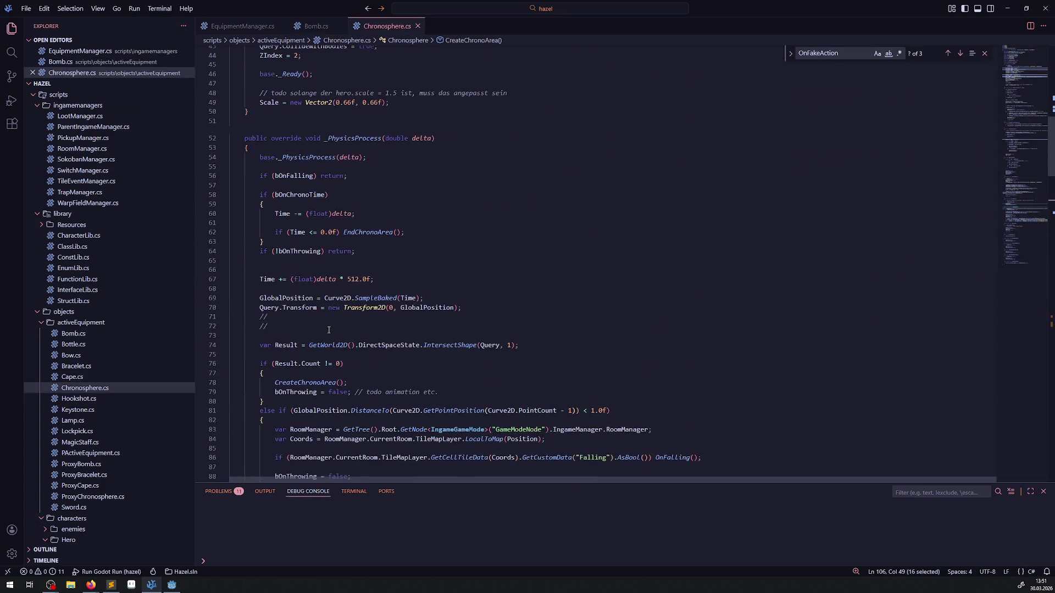
scroll(330, 329, down, 20)
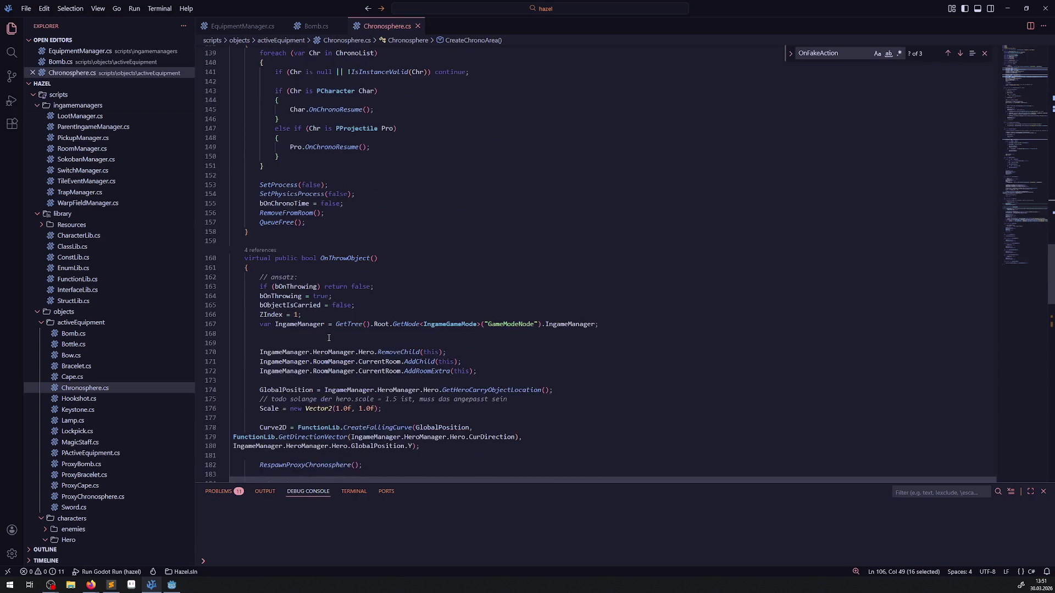
scroll(326, 343, down, 4)
drag(376, 234, 244, 234)
key(BackSpace)
scroll(390, 307, down, 5)
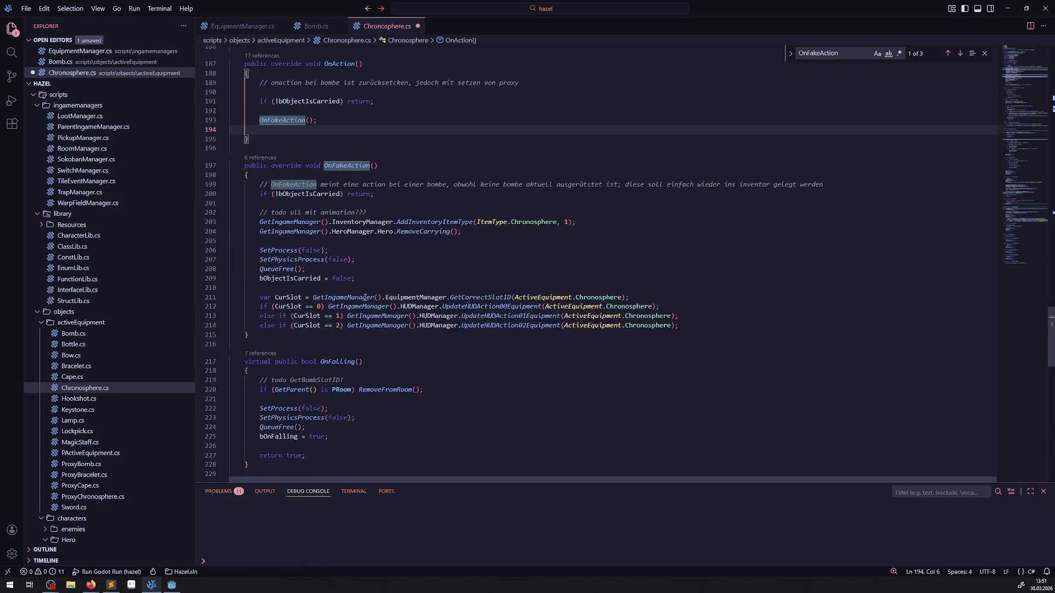
Add opening braces after the CurSlot == 0, 1 and 2 conditions in OnFakeAction.
click(328, 265)
key(Return)
text({)
key(Return)
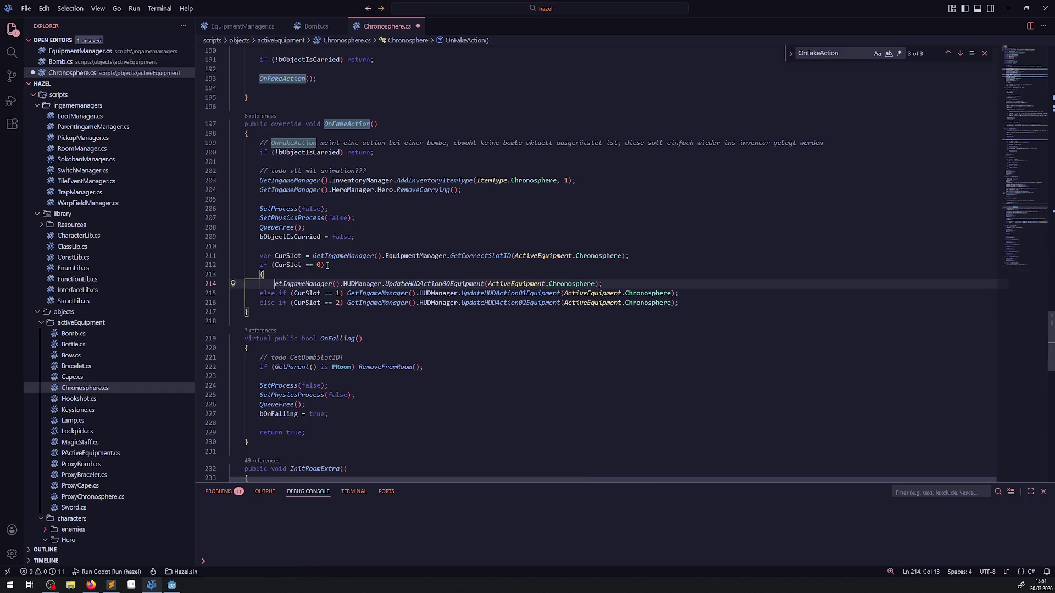
click(343, 293)
key(Return)
text({)
key(Return)
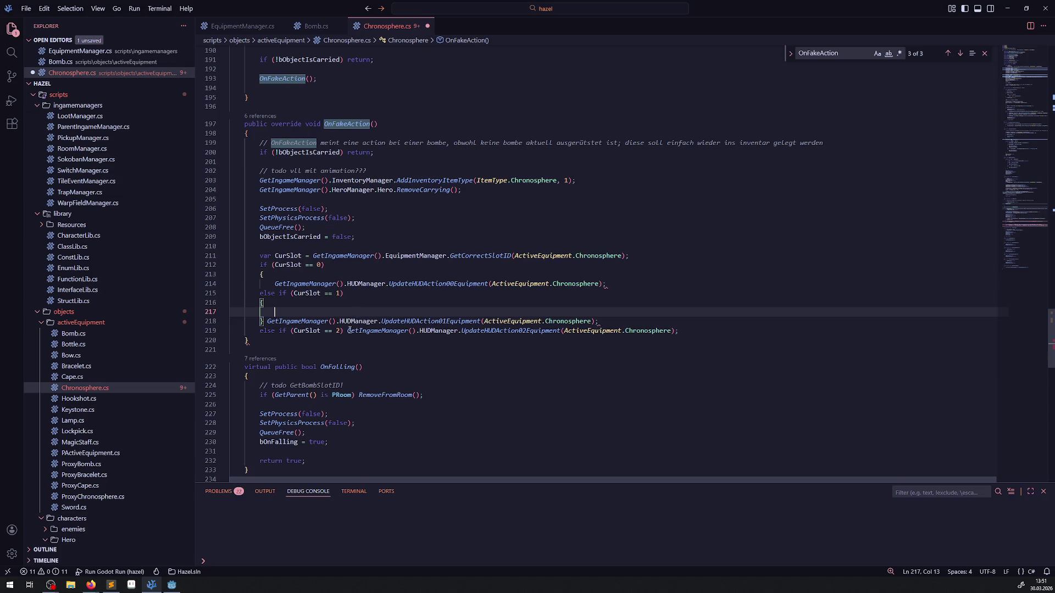
click(345, 330)
key(Return)
text({)
key(Return)
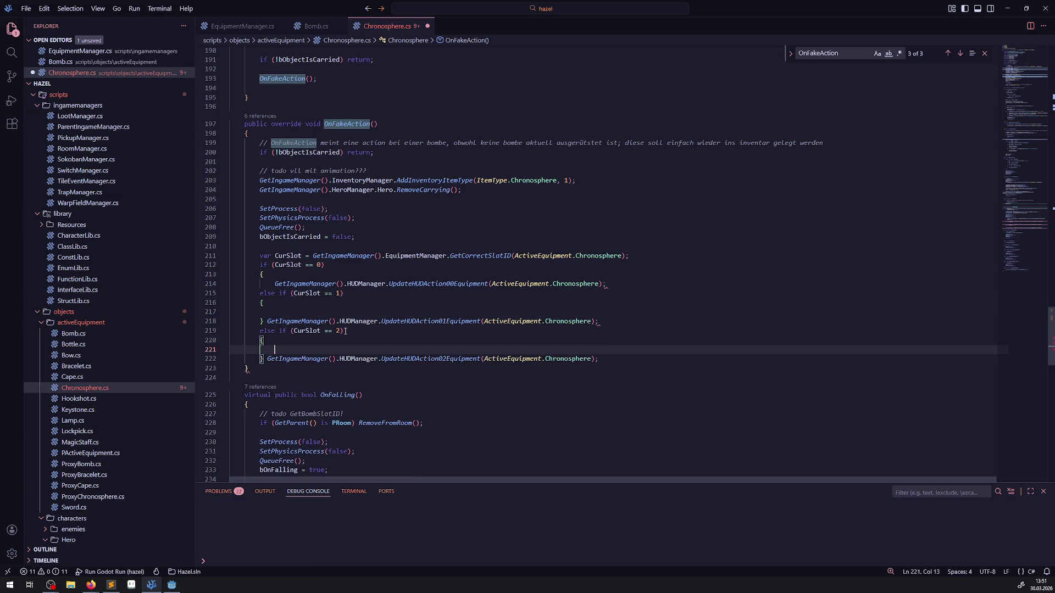
Close the slot 0 block with RespawnProxyChronosphere(); and paste that call into the other two branches.
click(620, 283)
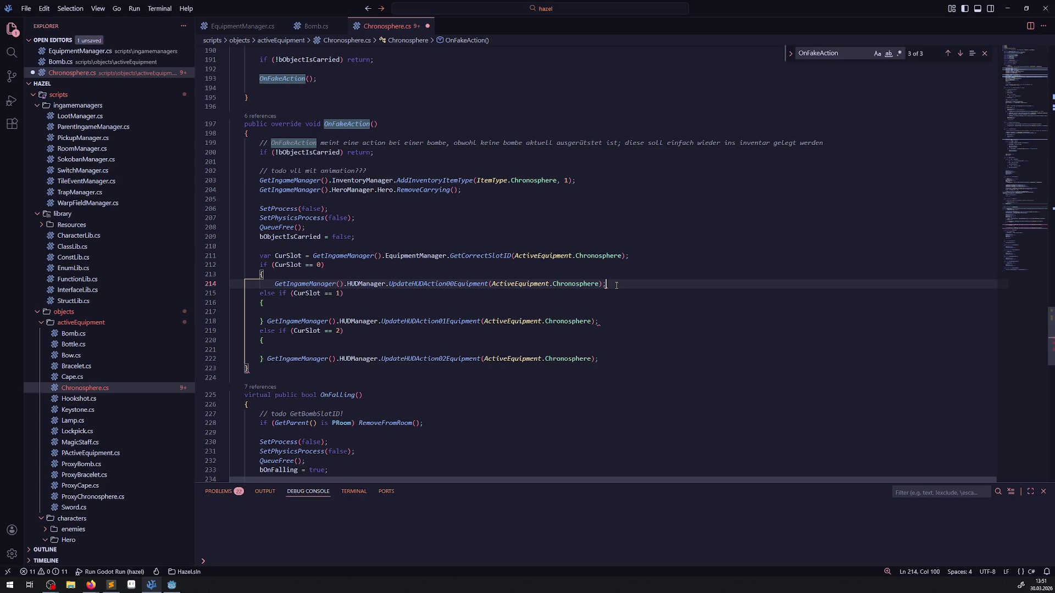
key(Return)
text(})
key(Left)
key(Return)
text(RespawnProxyChronosphere();)
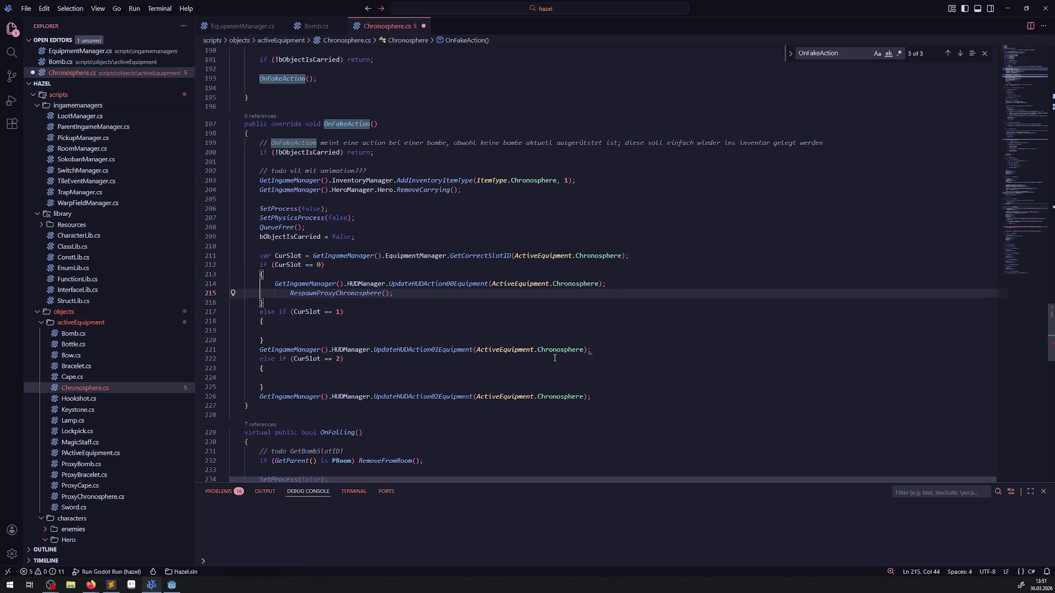
key(shift+Home)
key(ctrl+c)
click(244, 331)
key(ctrl+v)
click(244, 378)
key(ctrl+v)
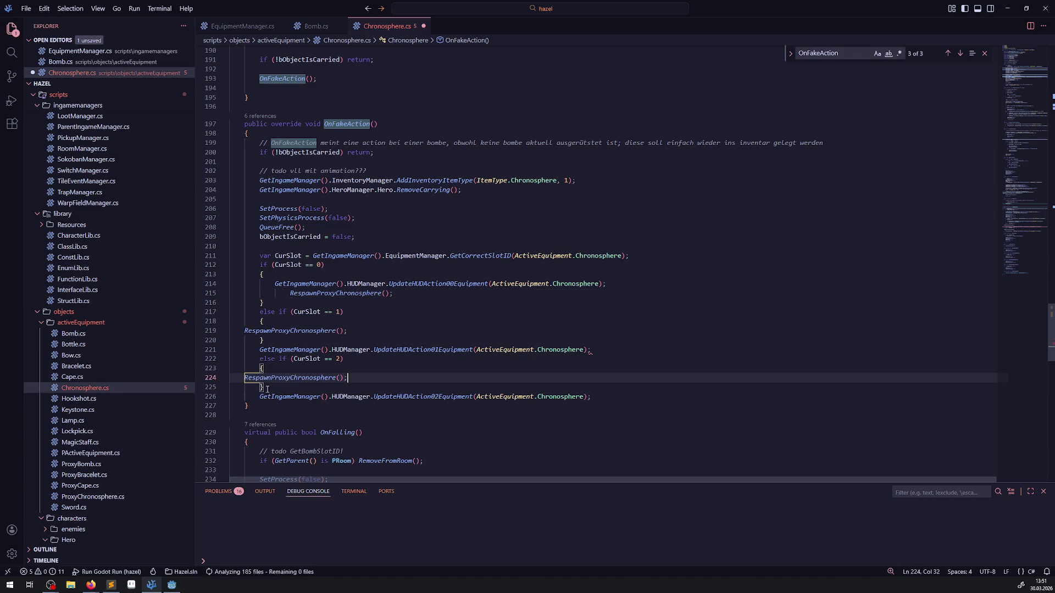
Move the UpdateHUDAction02Equipment line inside the CurSlot == 2 block and reformat it.
drag(273, 397, 294, 397)
shift+click(624, 394)
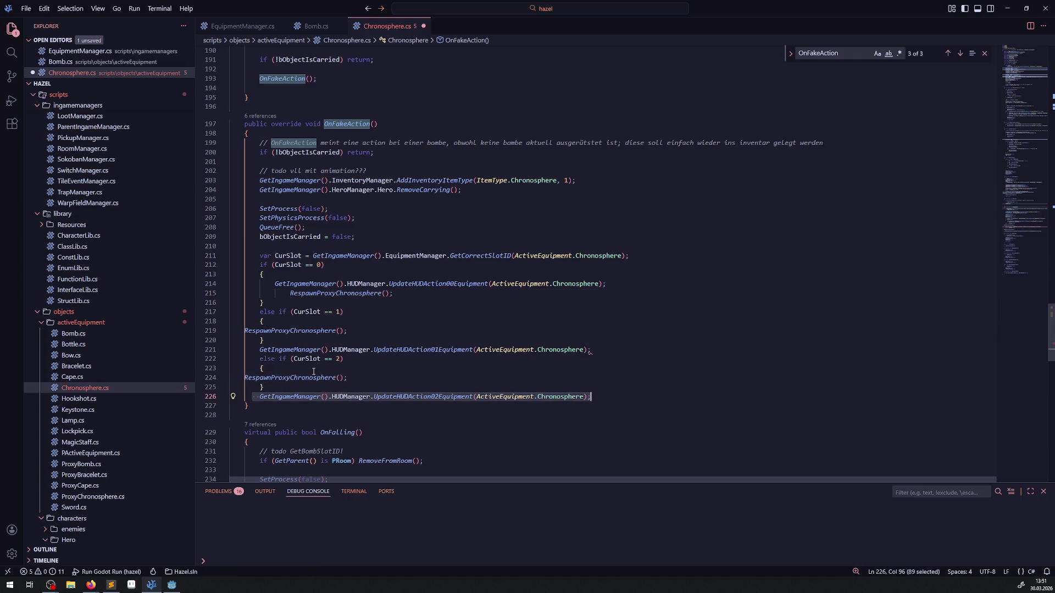
key(ctrl+x)
key(Up)
key(Up)
key(Home)
key(Return)
key(Up)
key(ctrl+v)
key(shift+alt+f)
Move UpdateHUDAction01Equipment into the CurSlot == 1 block, save Chronosphere.cs, and start debugging with F5.
drag(591, 350, 221, 350)
key(ctrl+x)
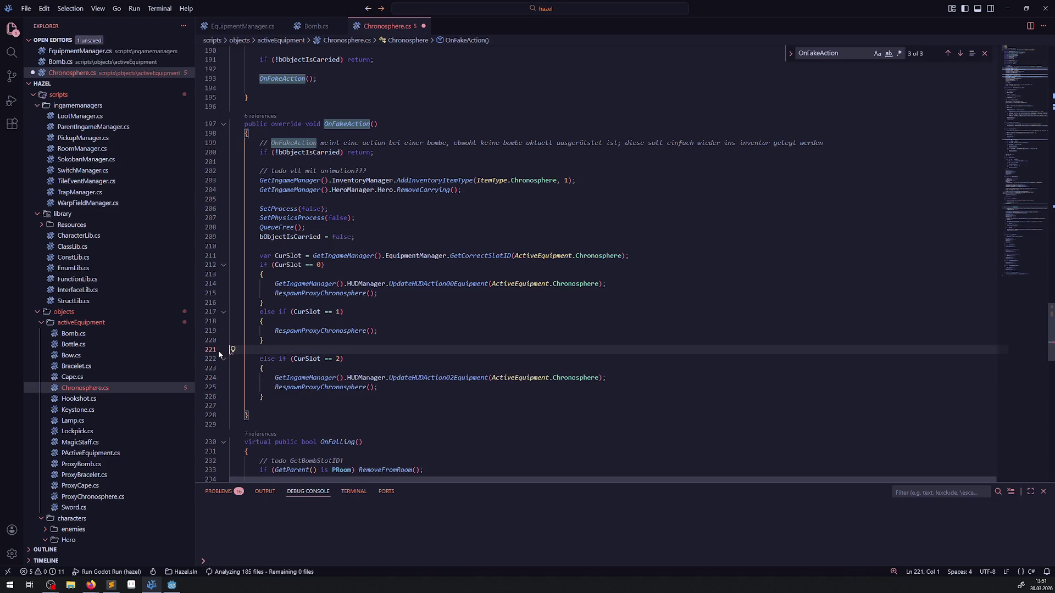
key(BackSpace)
key(Up)
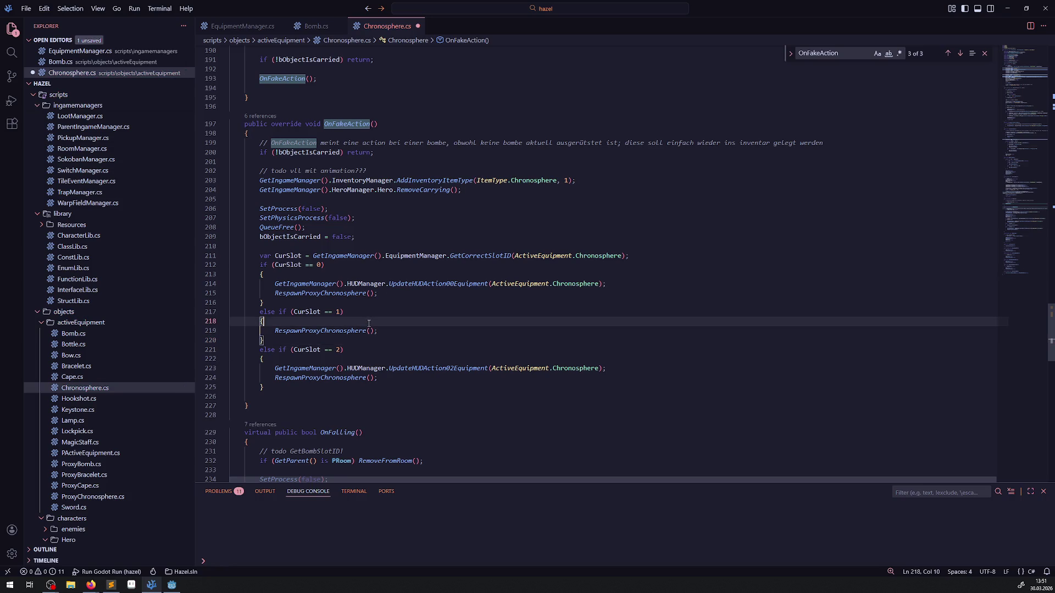
key(Home)
key(Return)
key(Up)
key(ctrl+v)
key(ctrl+s)
click(467, 296)
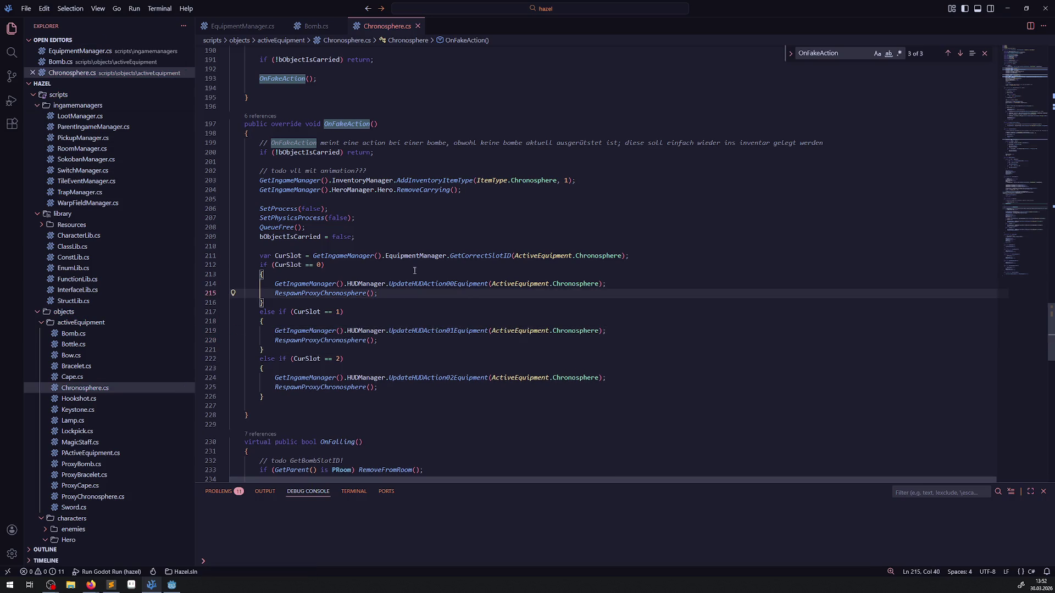
key(F5)
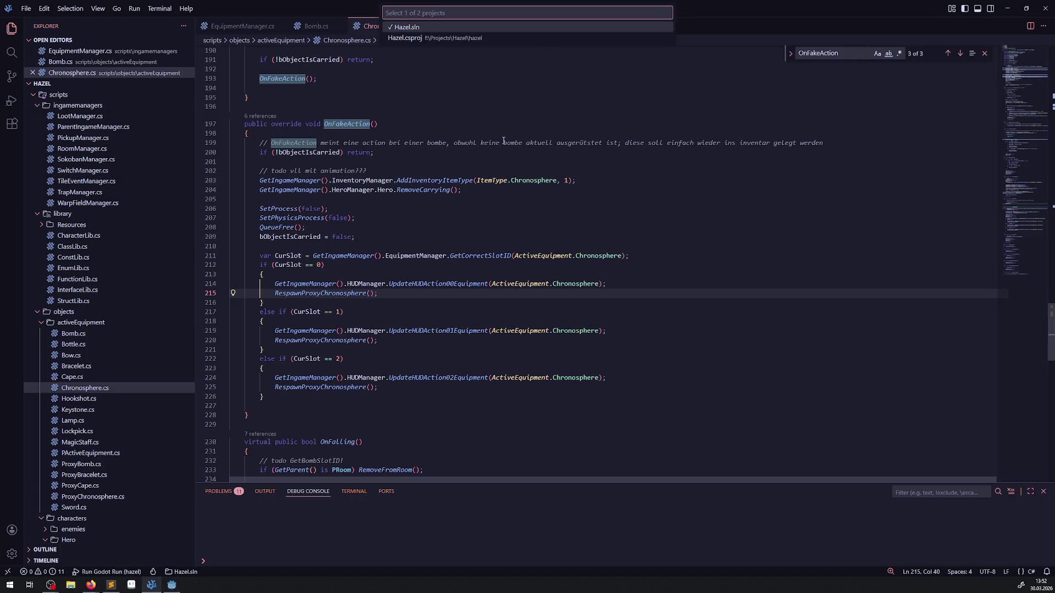
key(Return)
Bring Godot to the front and build the .NET project.
click(171, 585)
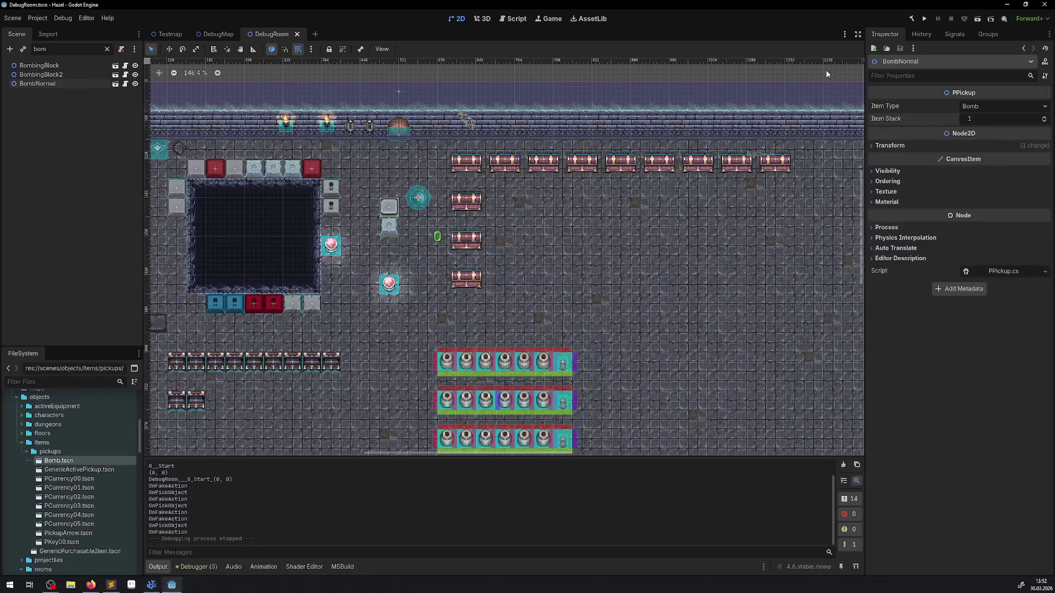
click(911, 20)
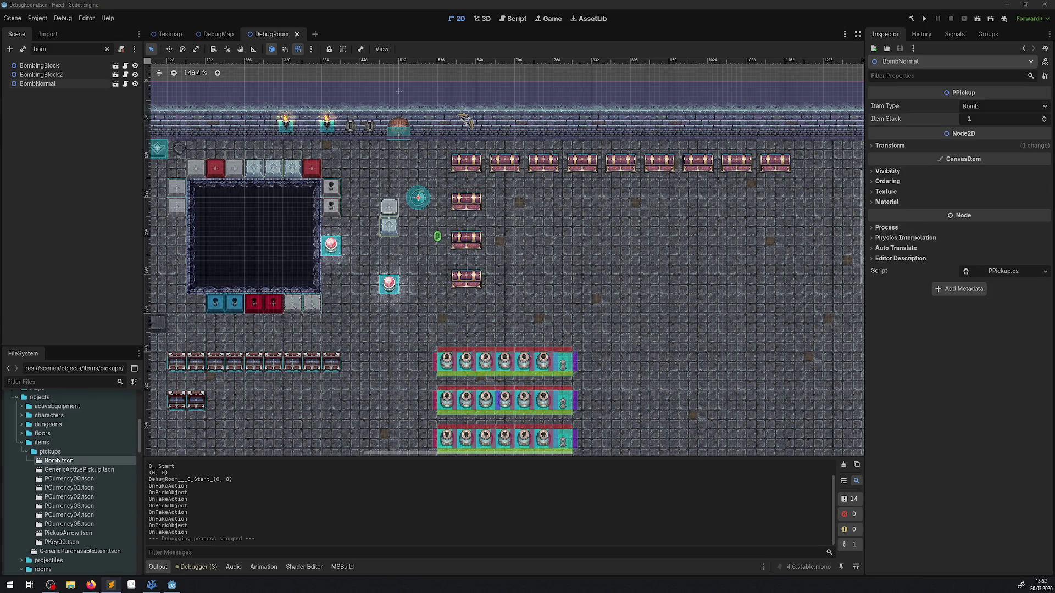
Run the project, walk the hero onto the bomb, put it back into the inventory, then stop the game.
click(926, 20)
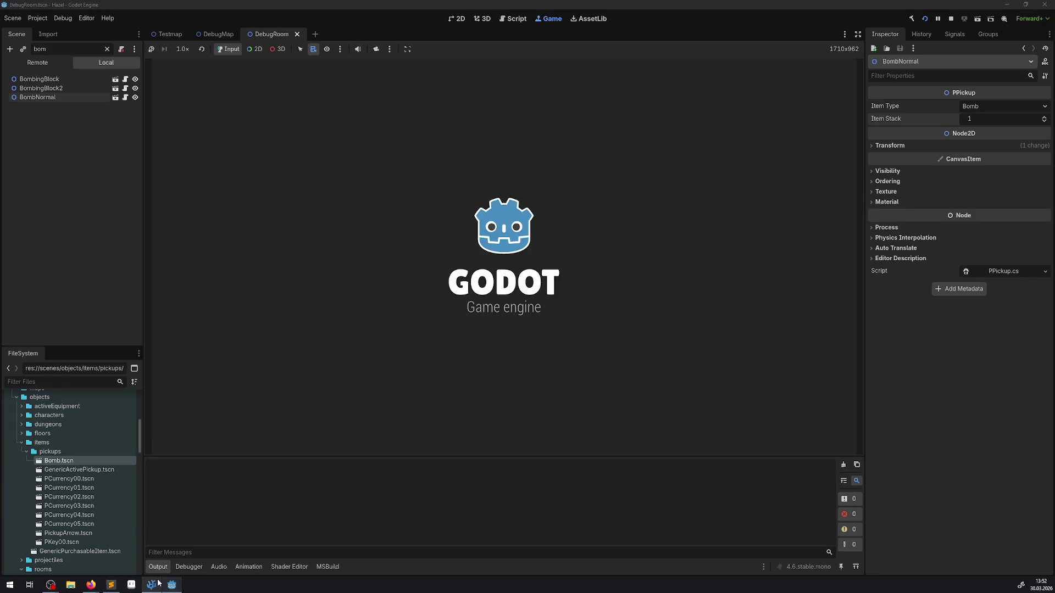
mouse_move(151, 585)
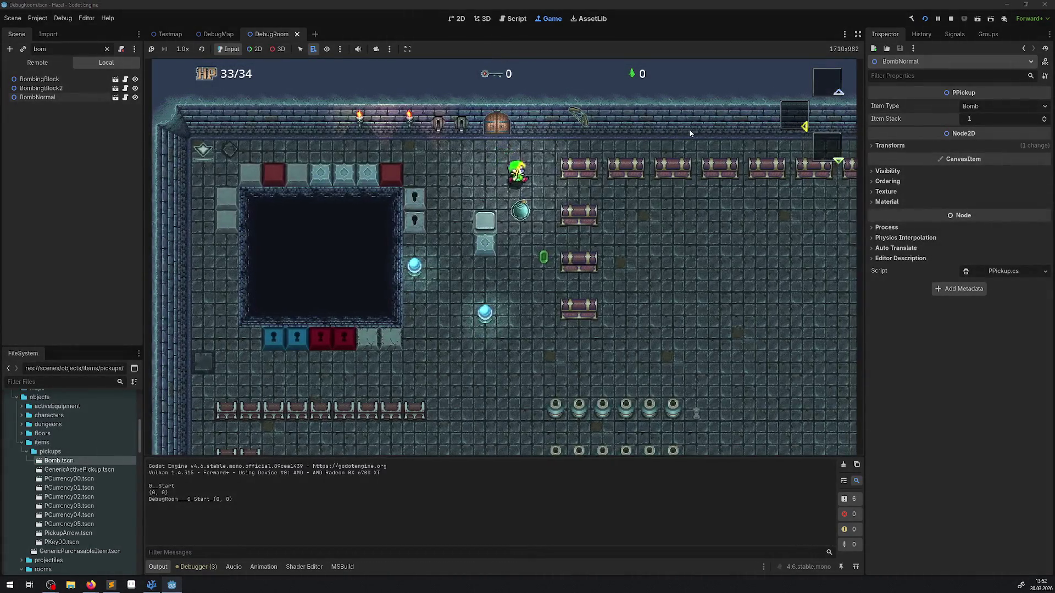
key(Down)
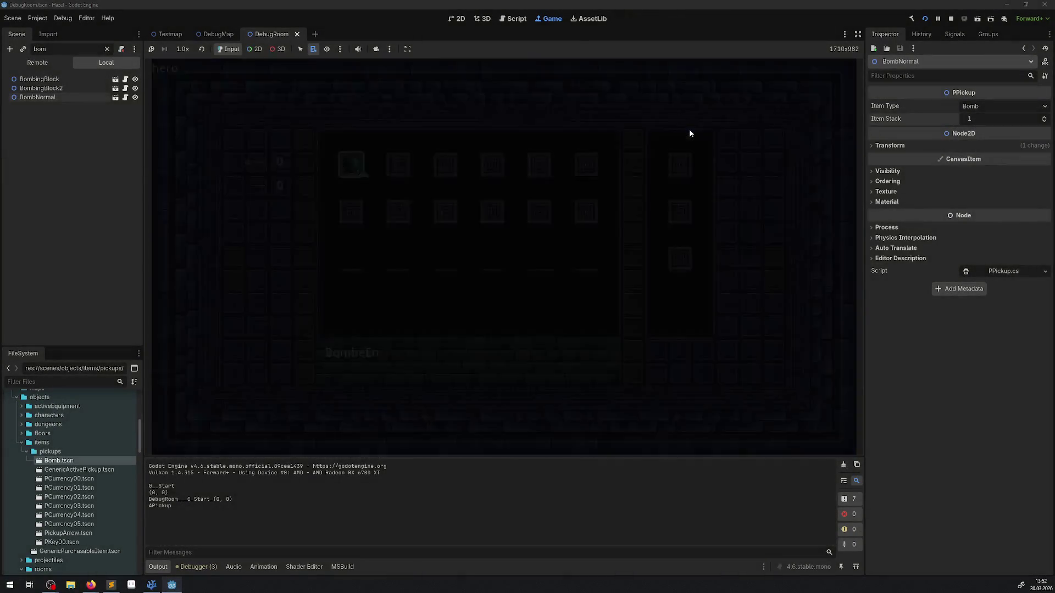
key(Right)
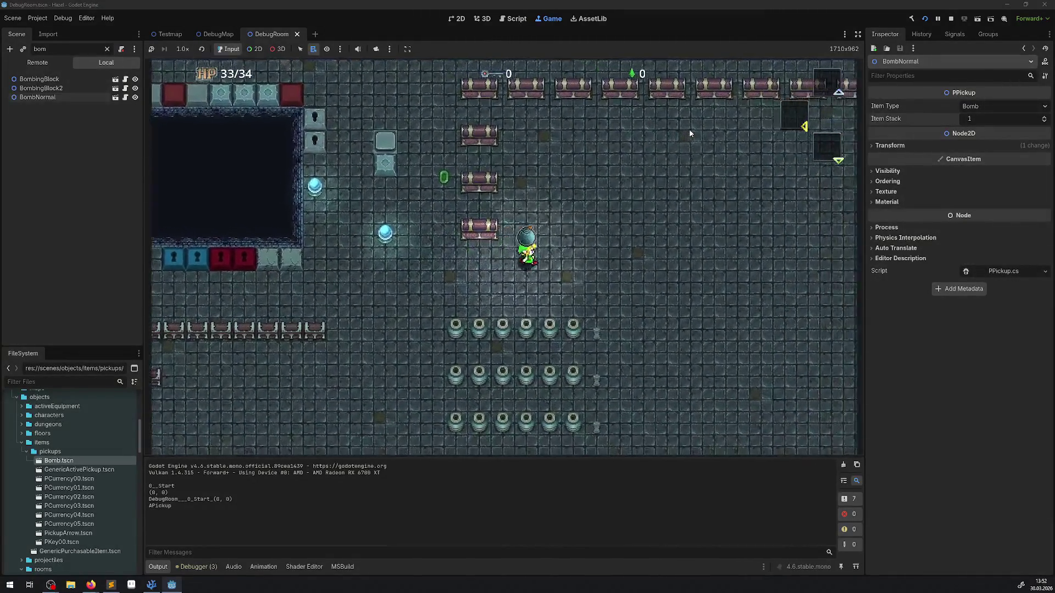
key(Right)
key(space)
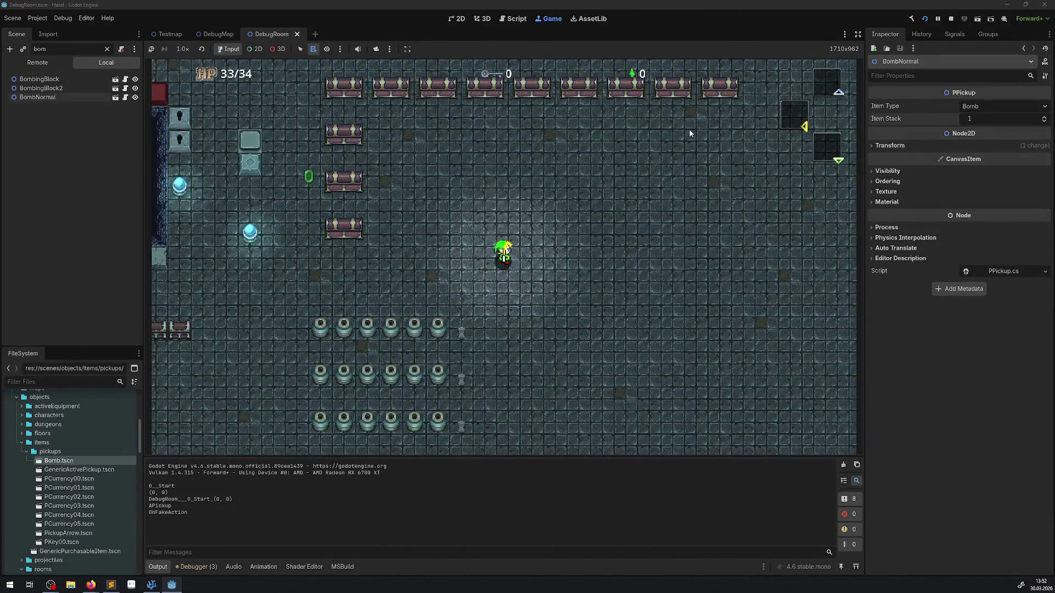
key(Return)
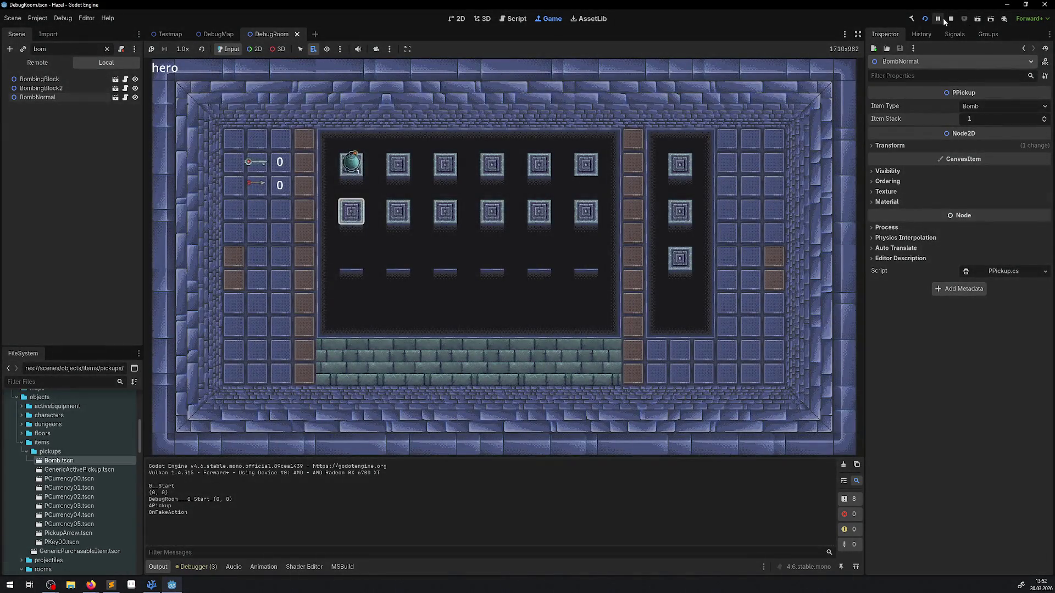
click(950, 18)
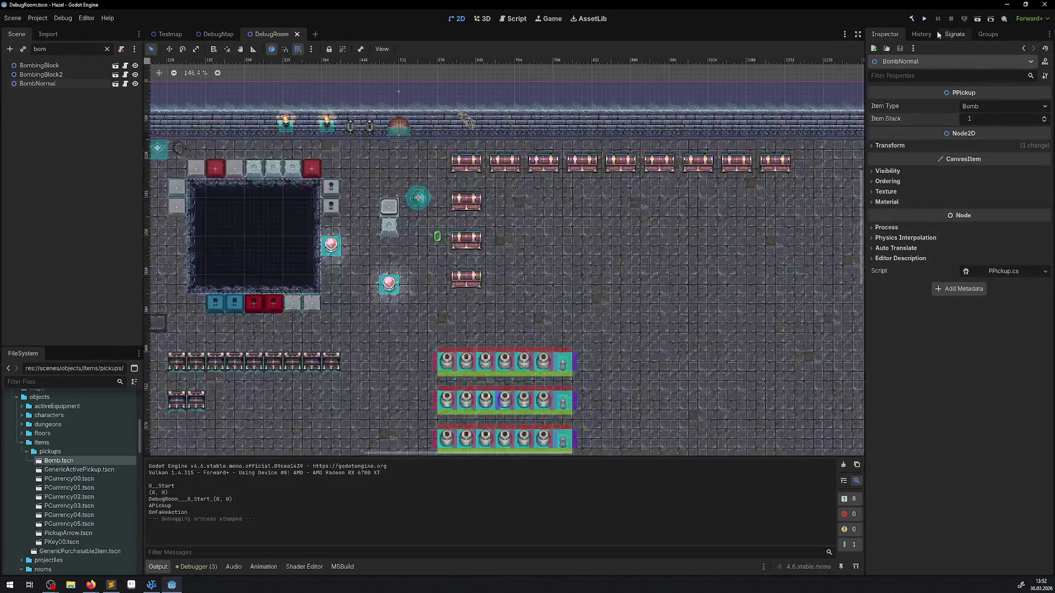
Return to VS Code and open Bomb.cs at its OnFakeAction method.
click(167, 587)
scroll(333, 258, up, 15)
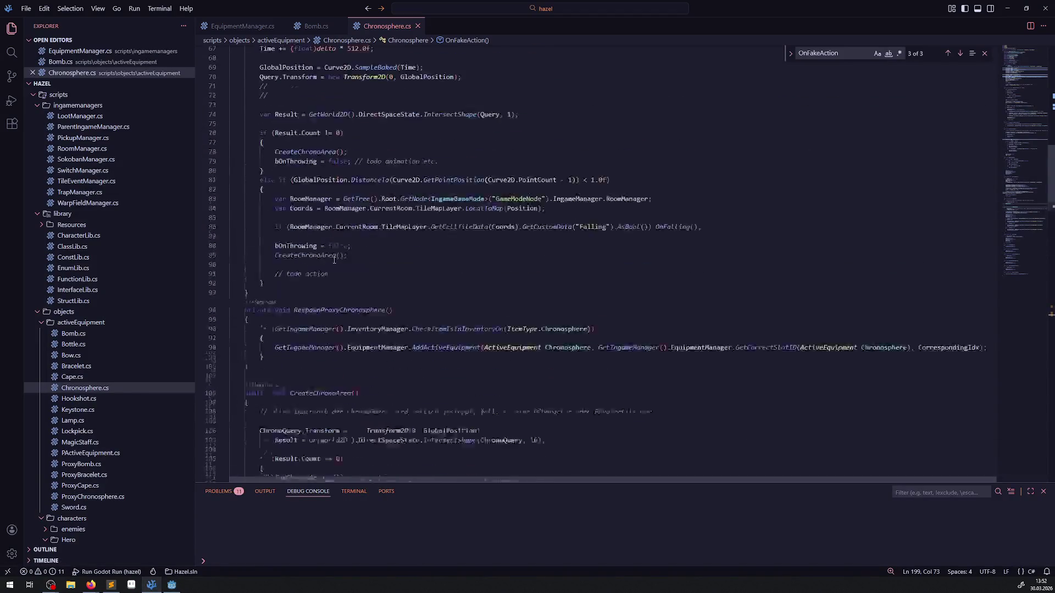
scroll(333, 258, up, 5)
click(316, 26)
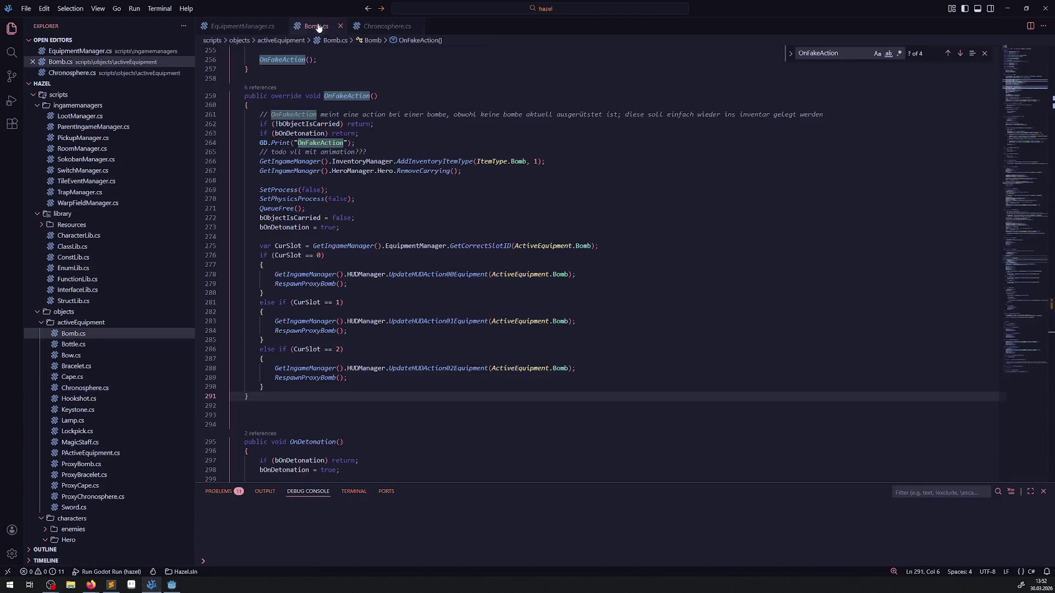
Add ', IReceiveDamage' to the Bomb class declaration's implemented interfaces.
scroll(402, 182, up, 20)
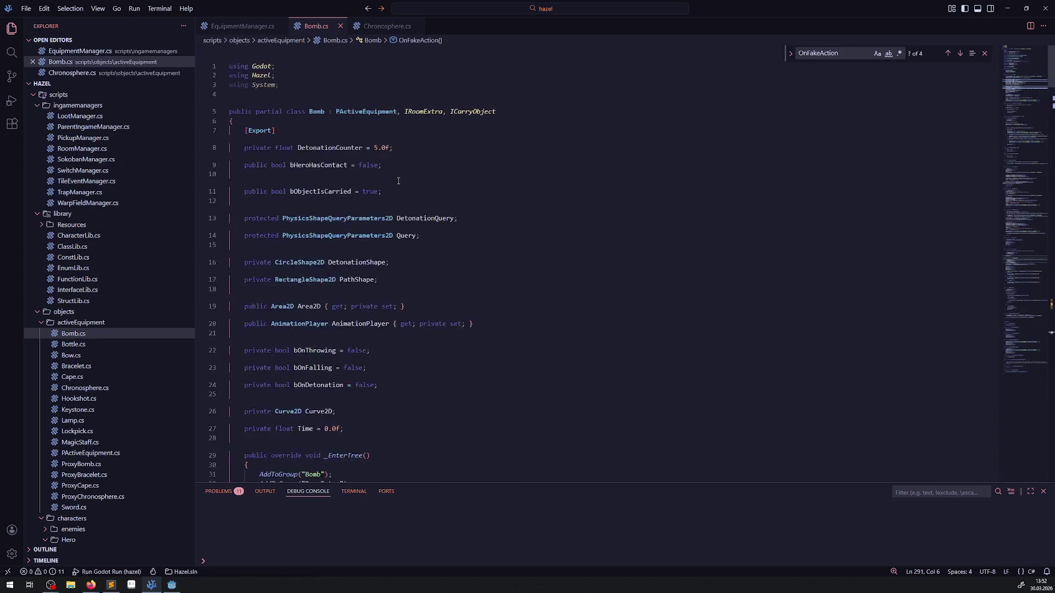
click(349, 112)
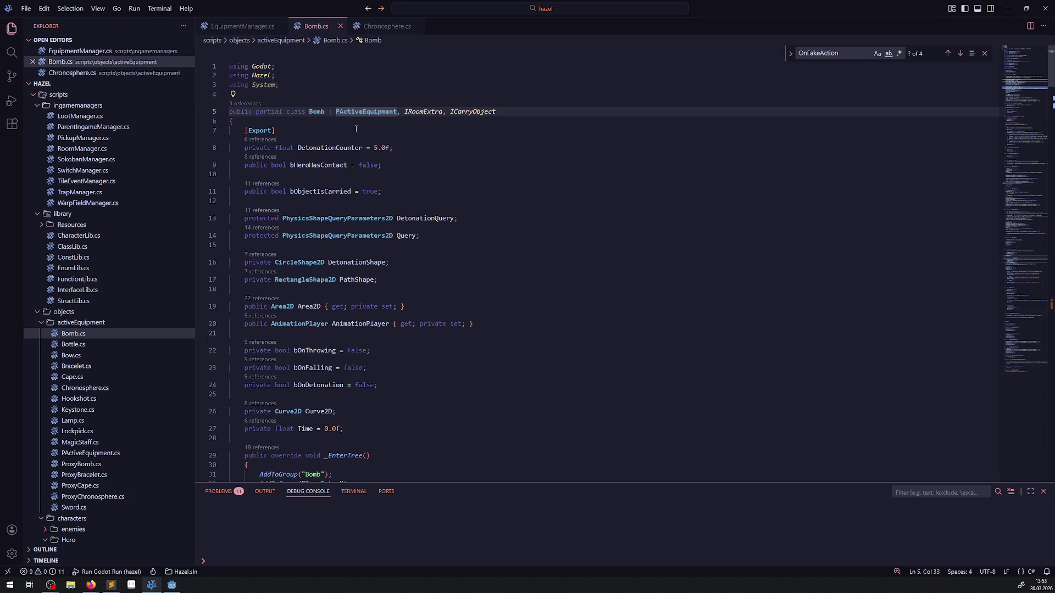
click(499, 112)
text(, IRE)
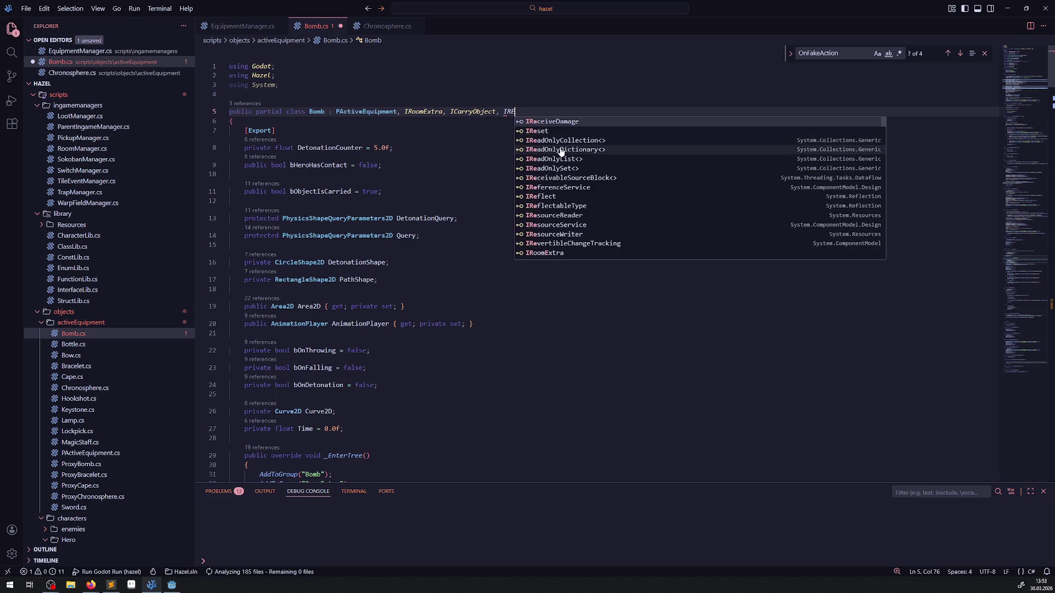
click(562, 124)
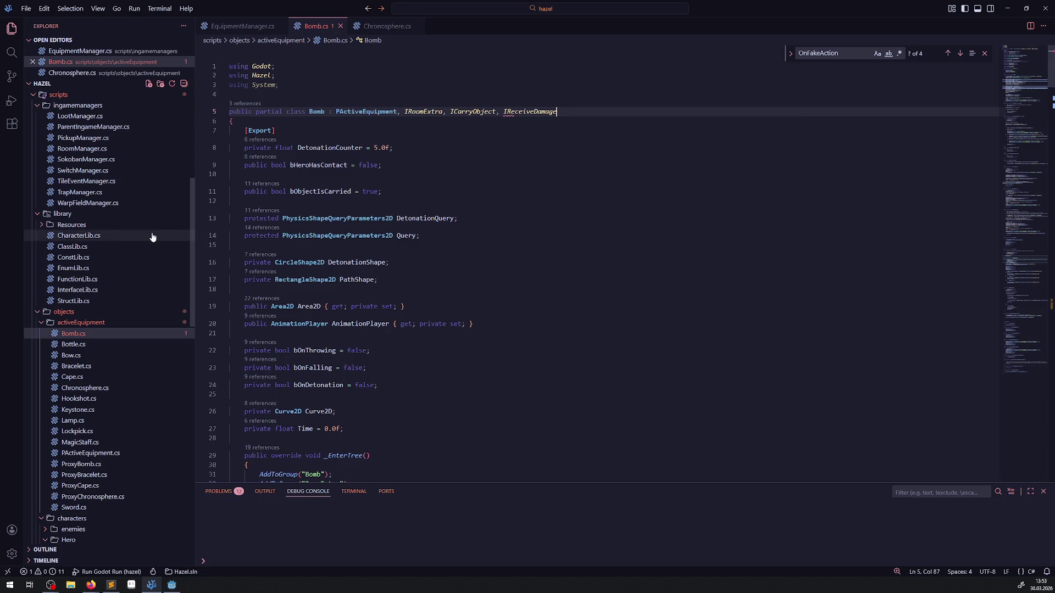
Copy the OnReceiveDamage method (lines 168–171) from InterfaceLib.cs and go back to Bomb.cs.
click(76, 279)
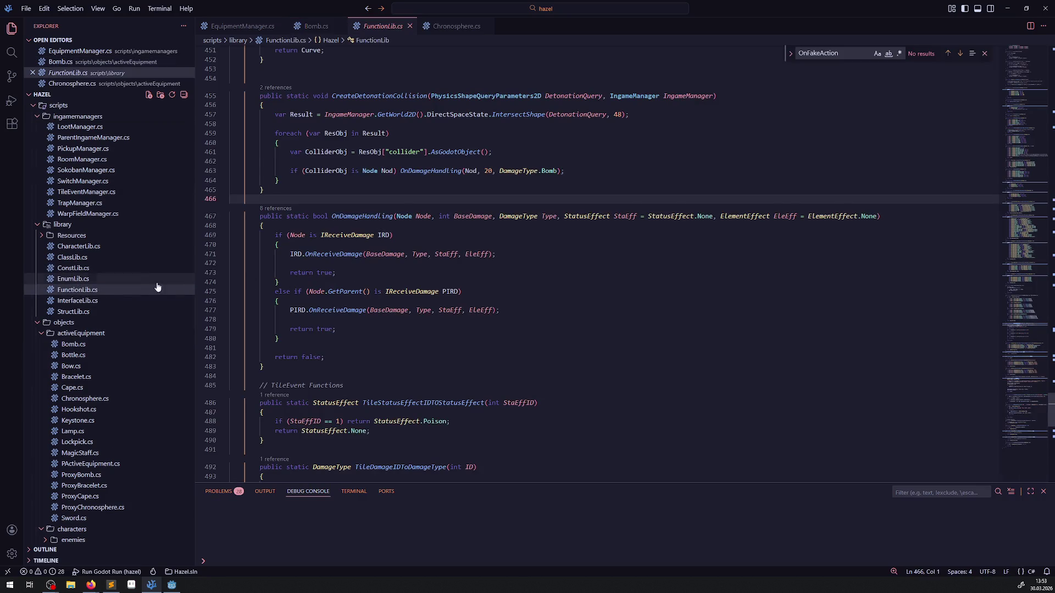
click(77, 301)
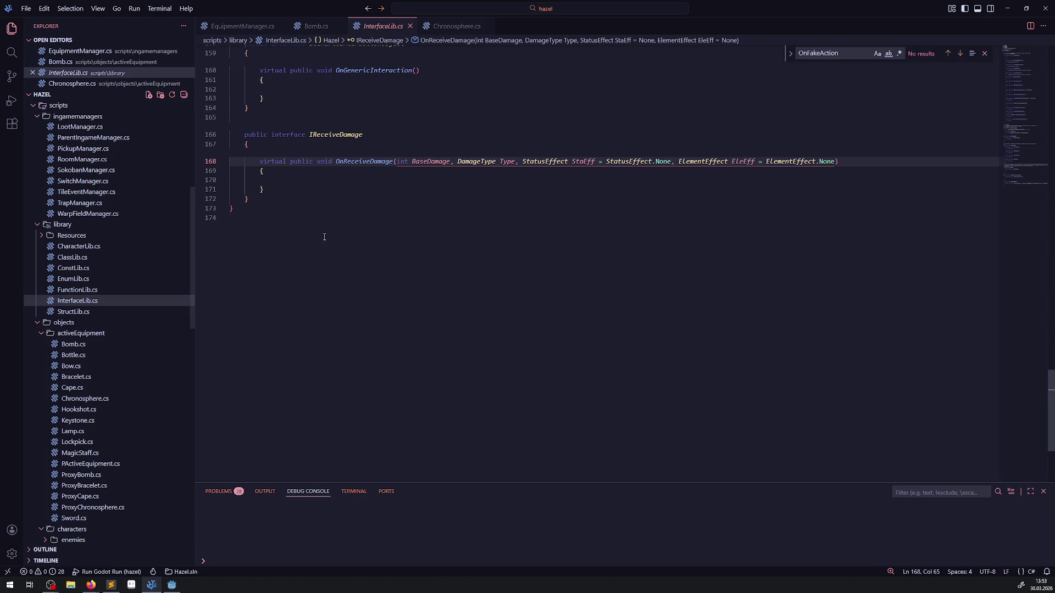
click(260, 264)
drag(260, 265, 264, 293)
key(ctrl+c)
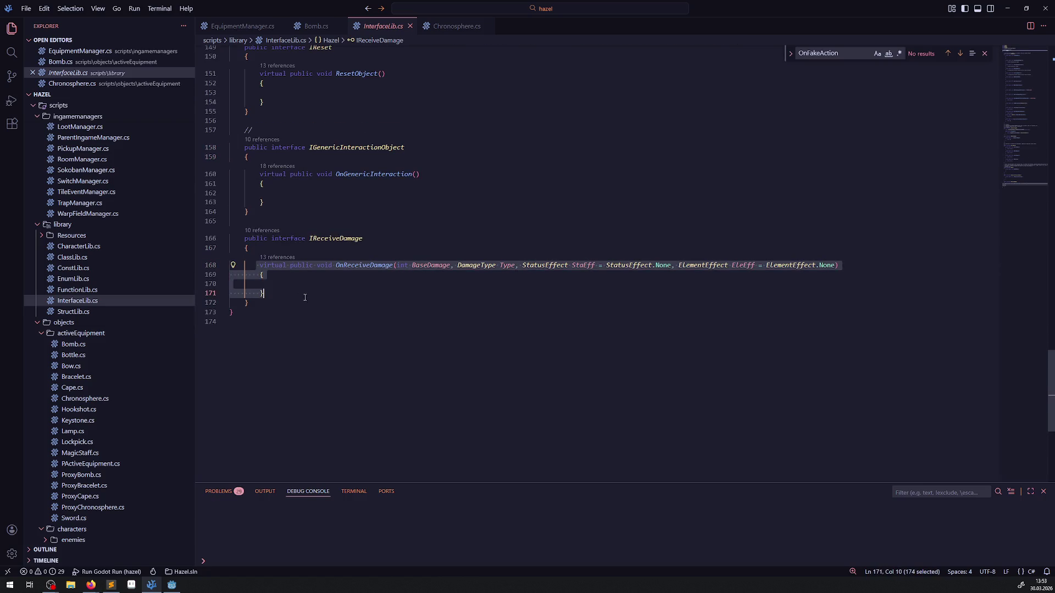
key(ctrl+Tab)
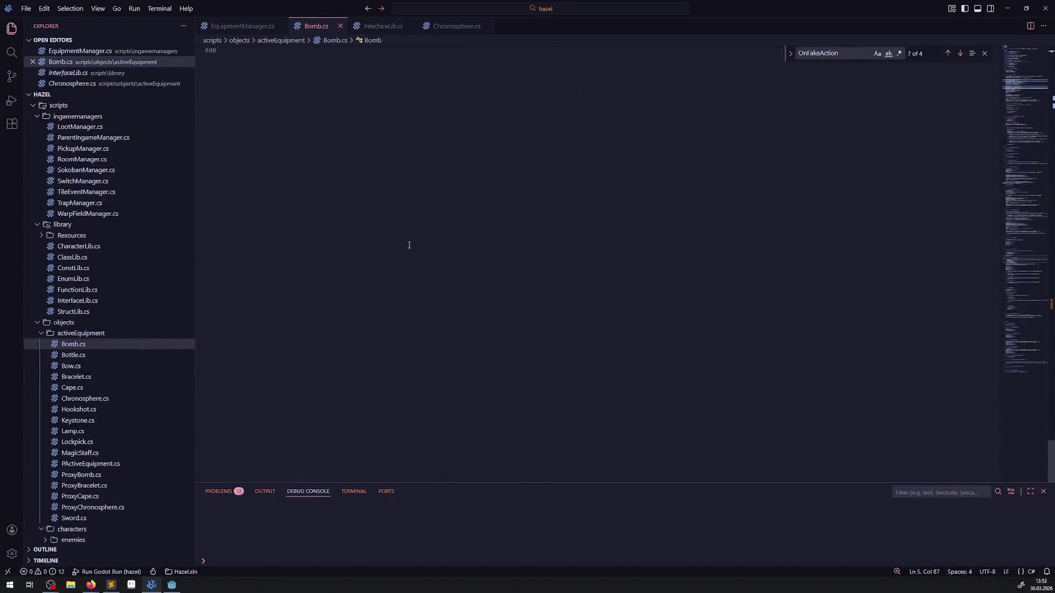
Paste the OnReceiveDamage method at the end of the Bomb class.
click(269, 306)
key(Return)
key(Return)
key(ctrl+v)
Write 'if (BaseDamage == 0) return;' on line 402 of the method body and save.
click(308, 345)
text(if()
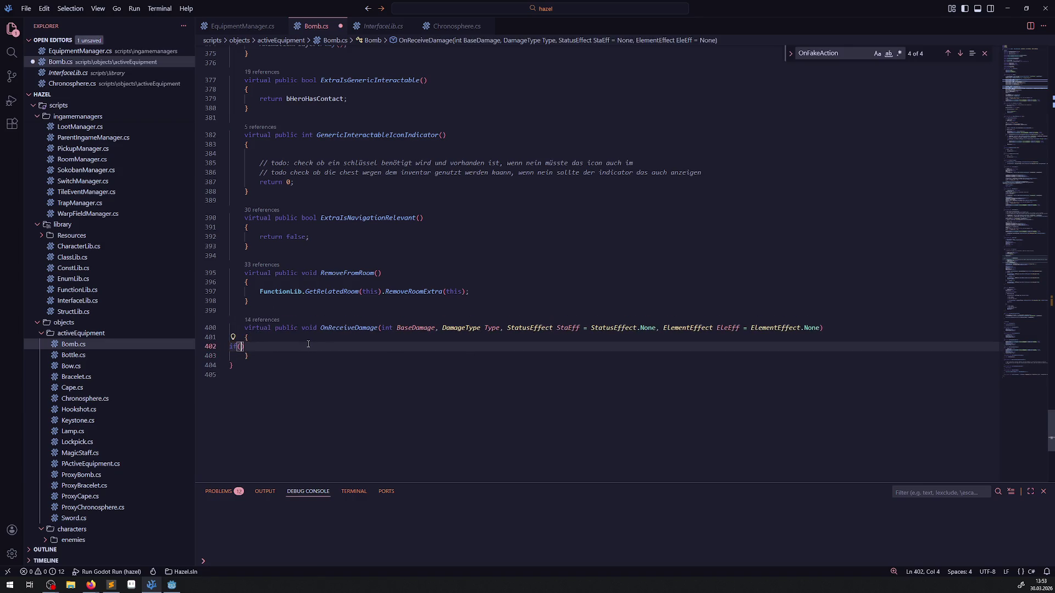
double_click(416, 328)
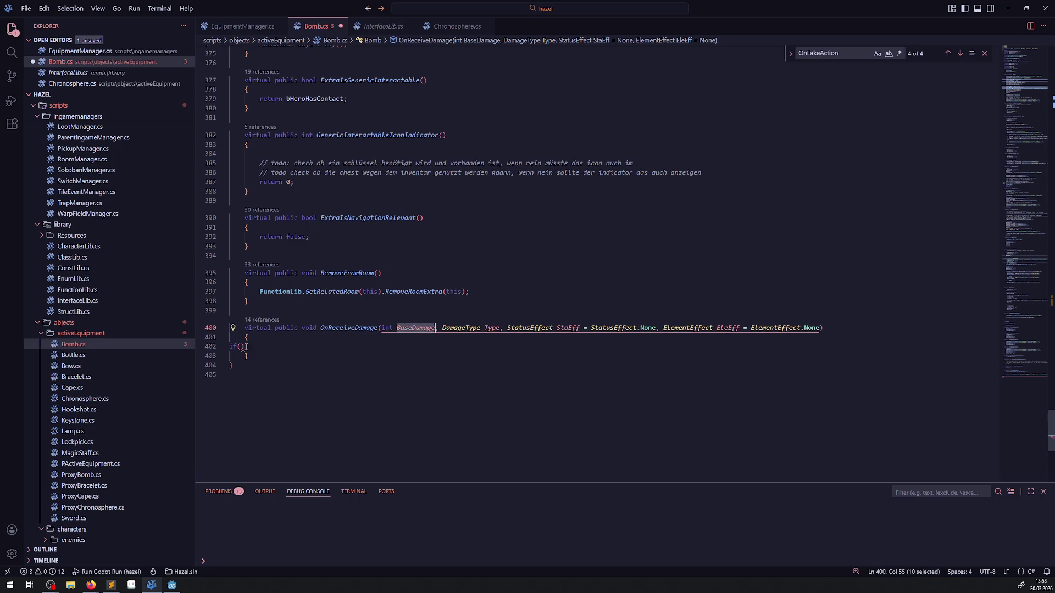
key(ctrl+c)
click(243, 346)
key(ctrl+v)
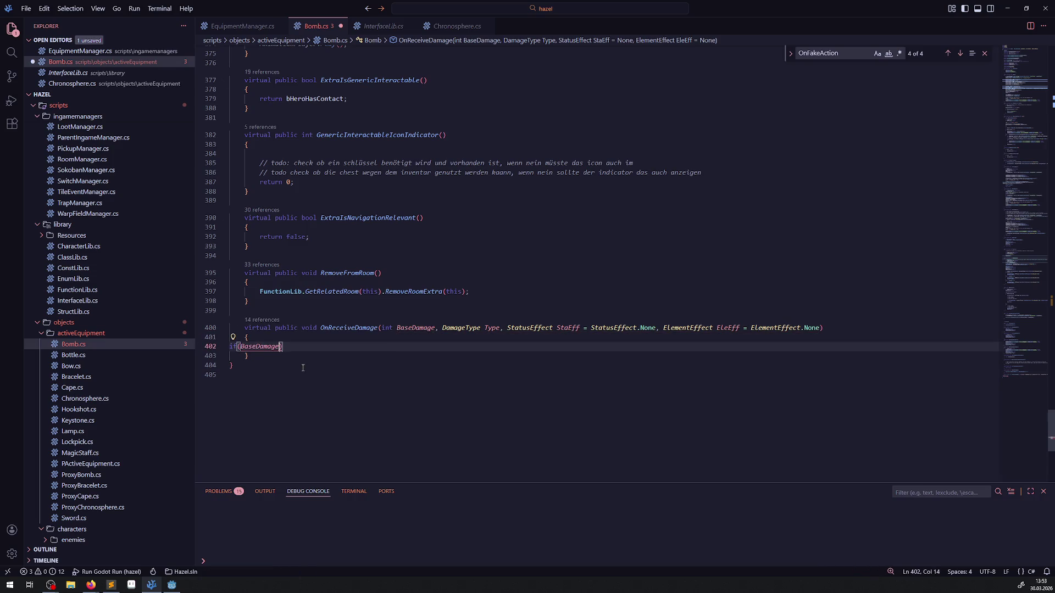
key(ctrl+s)
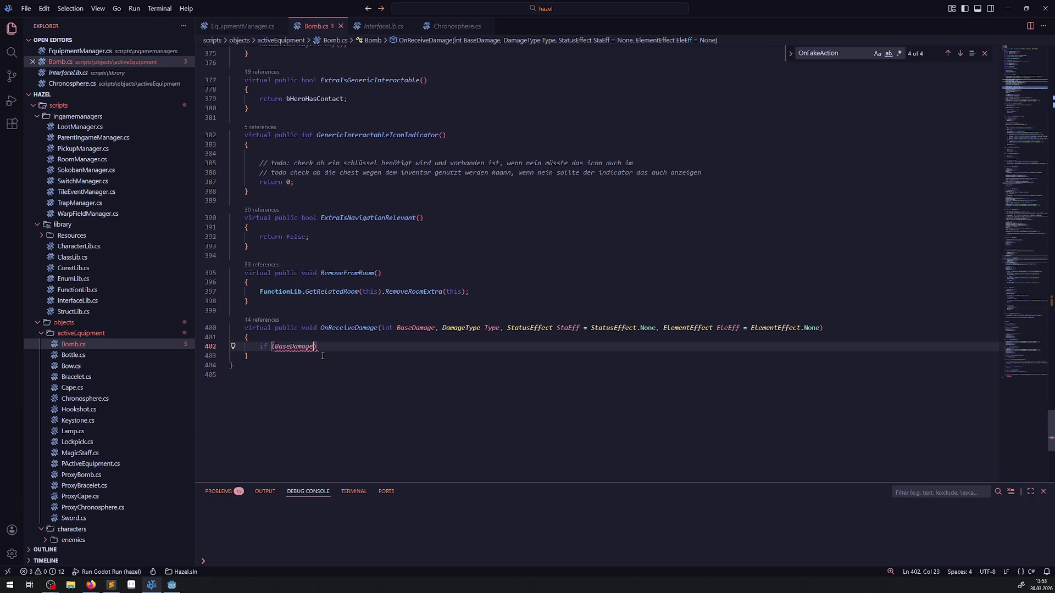
text(== 0) )
text(return;)
key(ctrl+s)
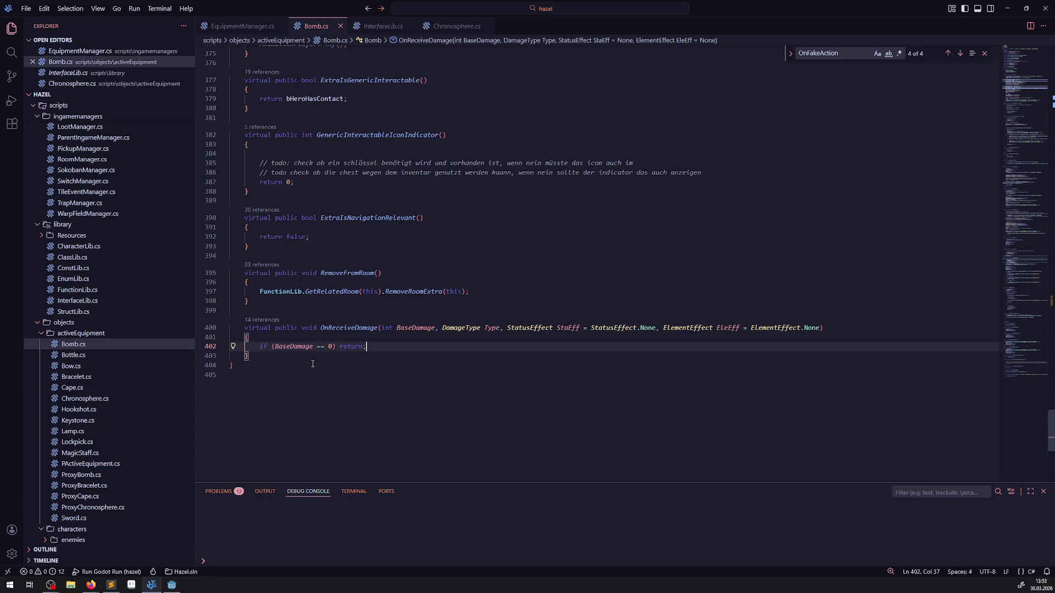
scroll(385, 323, up, 10)
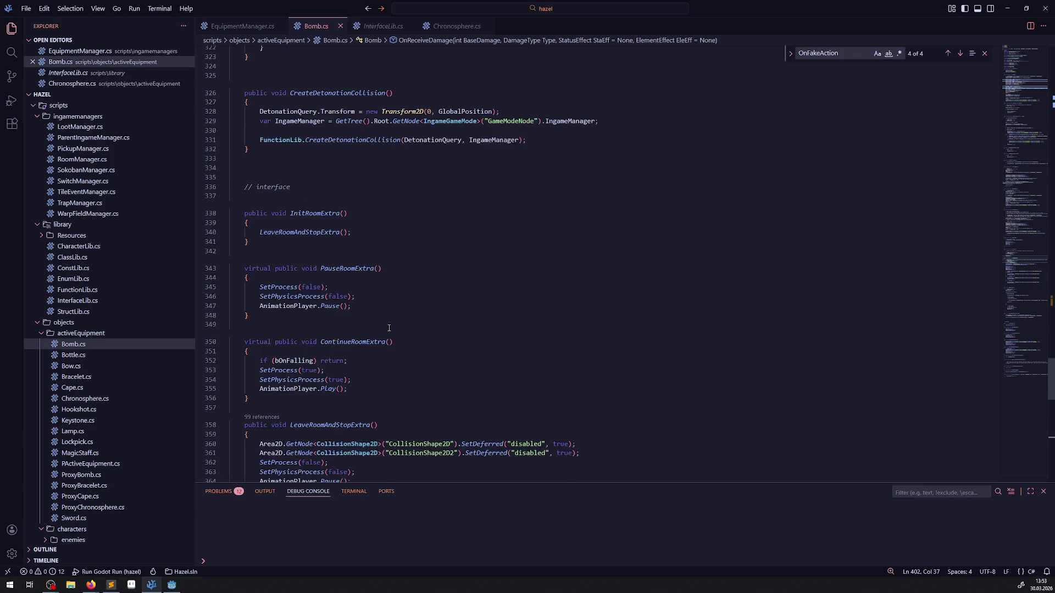
Inspect the CreateDetonationCollision call and select the OnDetonation method name on line 295.
scroll(389, 330, up, 7)
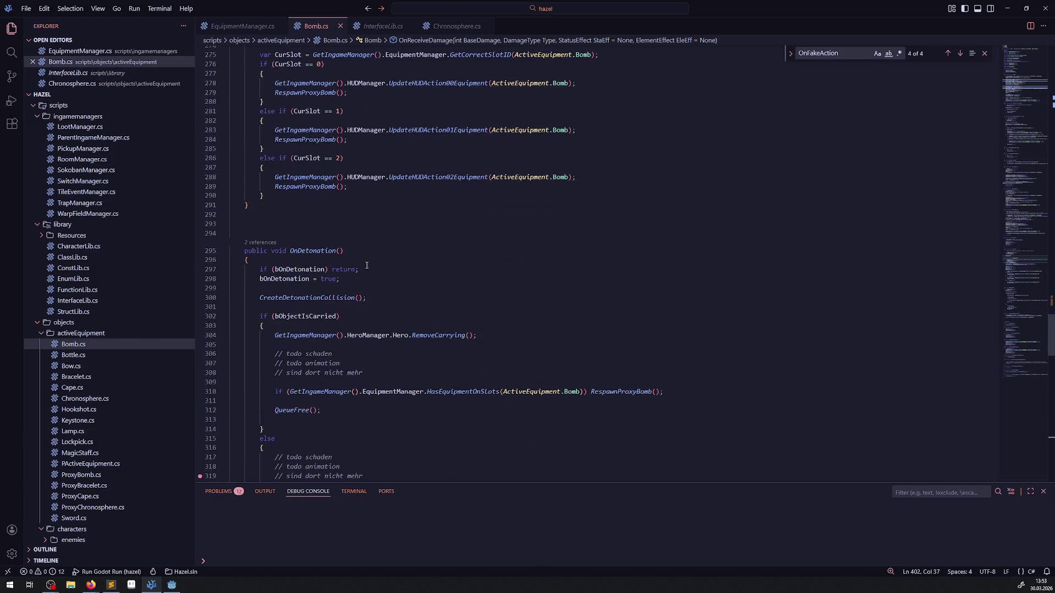
scroll(404, 233, down, 2)
scroll(403, 233, down, 7)
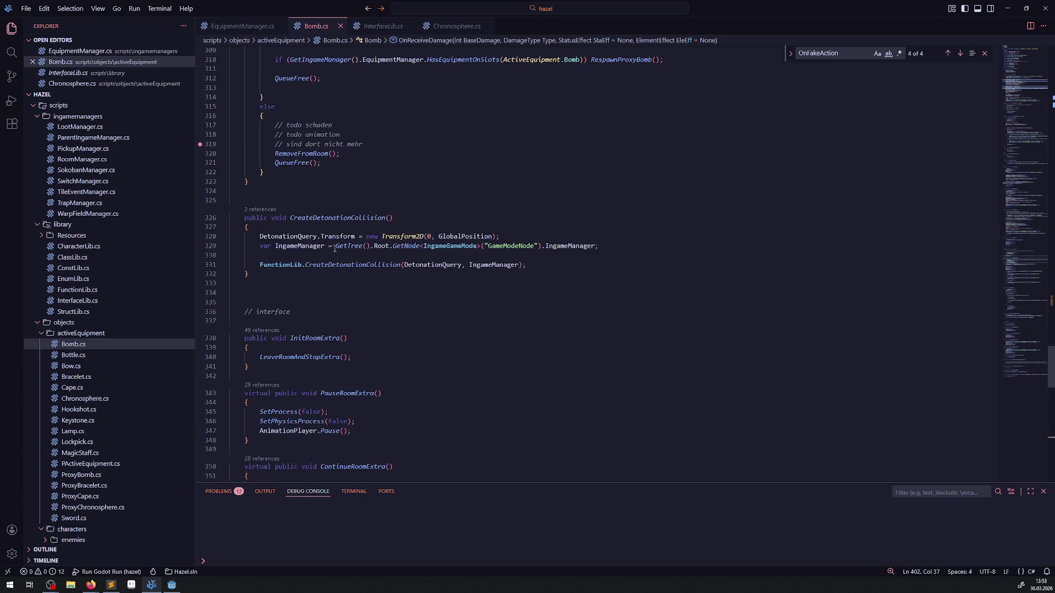
drag(289, 218, 415, 214)
scroll(414, 214, up, 9)
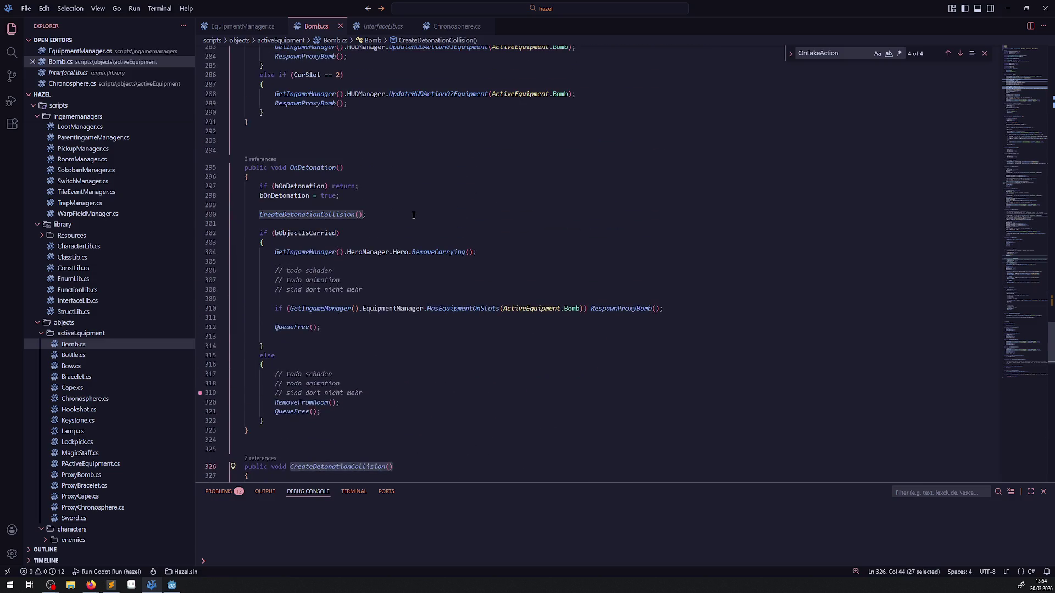
drag(287, 167, 371, 165)
scroll(374, 203, up, 5)
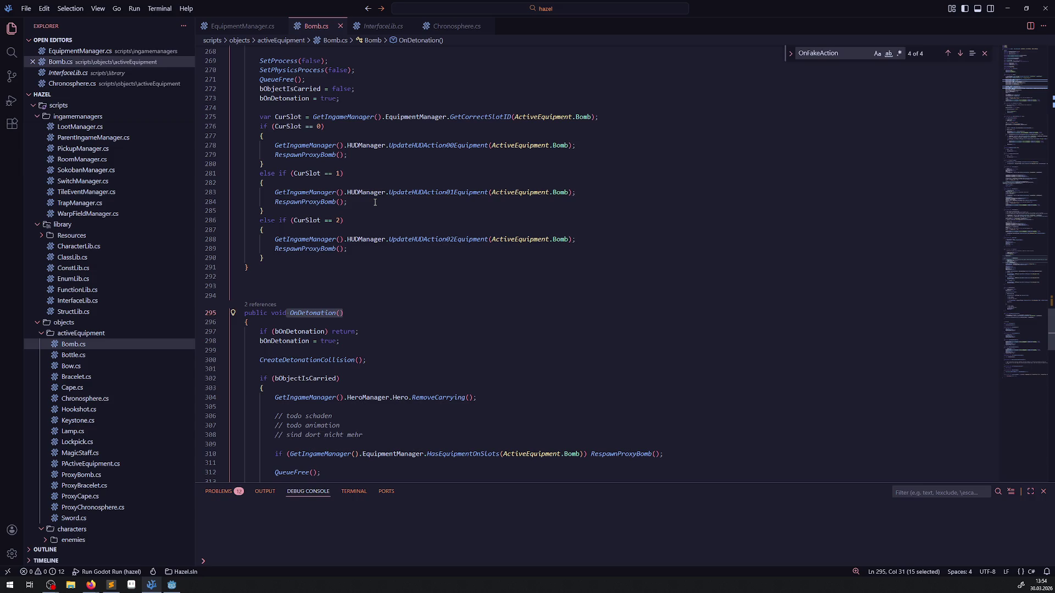
scroll(363, 182, down, 20)
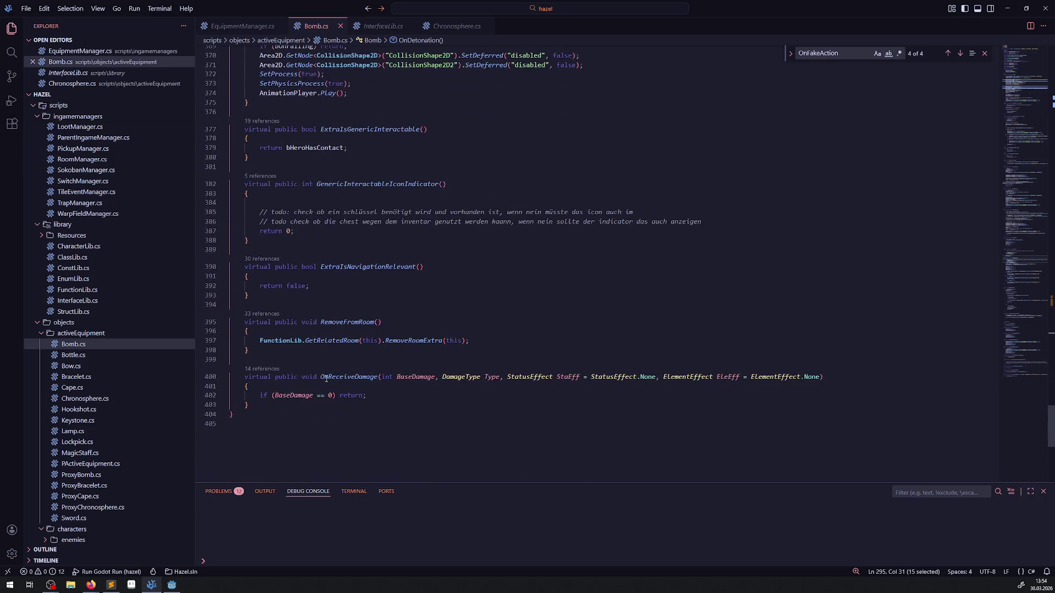
Add 'OnDetonation();' on line 403 after the early return, save, and rebuild in Godot.
click(387, 393)
key(Return)
key(ctrl+v)
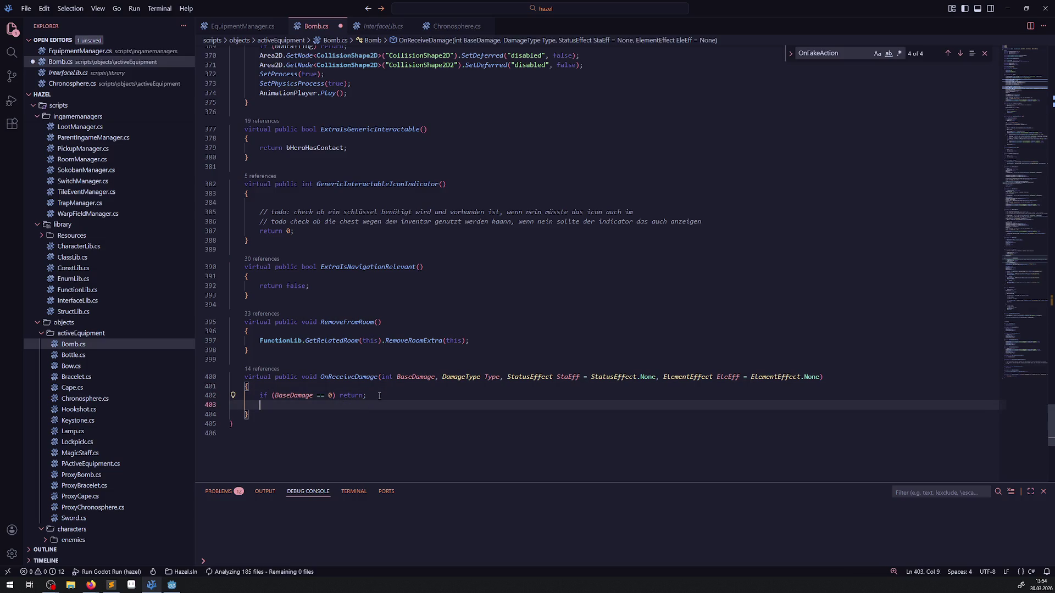
text(;)
key(ctrl+s)
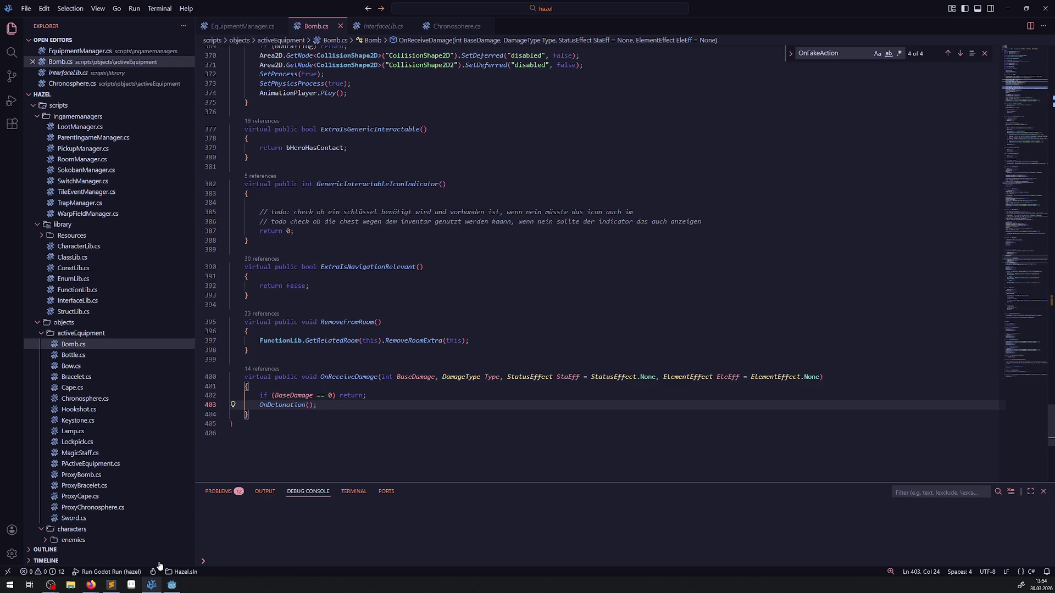
click(172, 585)
click(910, 20)
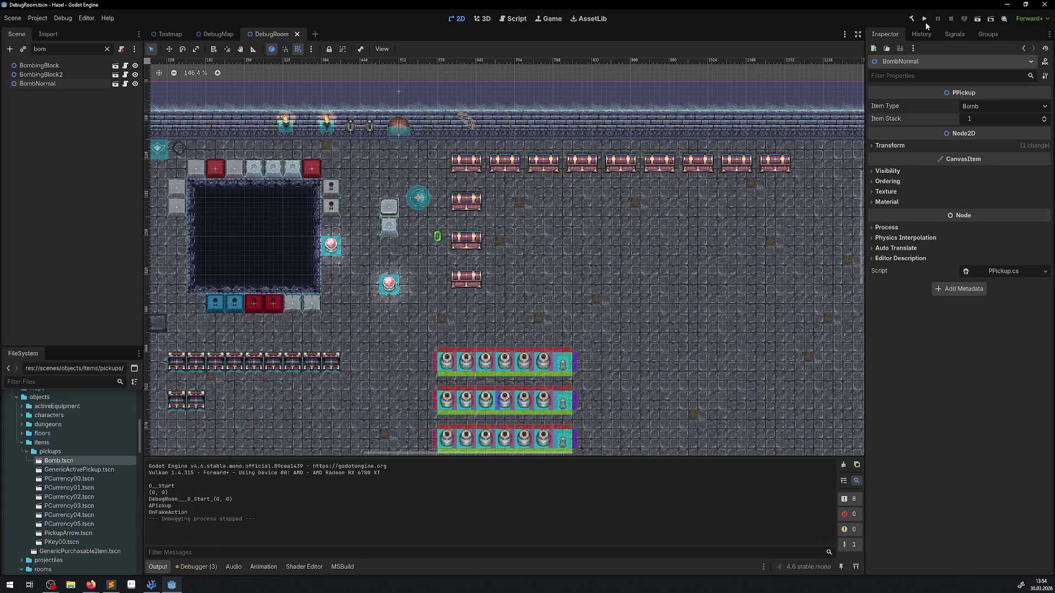
Set BombNormal's Item Stack to 6 and save the DebugRoom scene.
click(982, 119)
text(6)
key(Return)
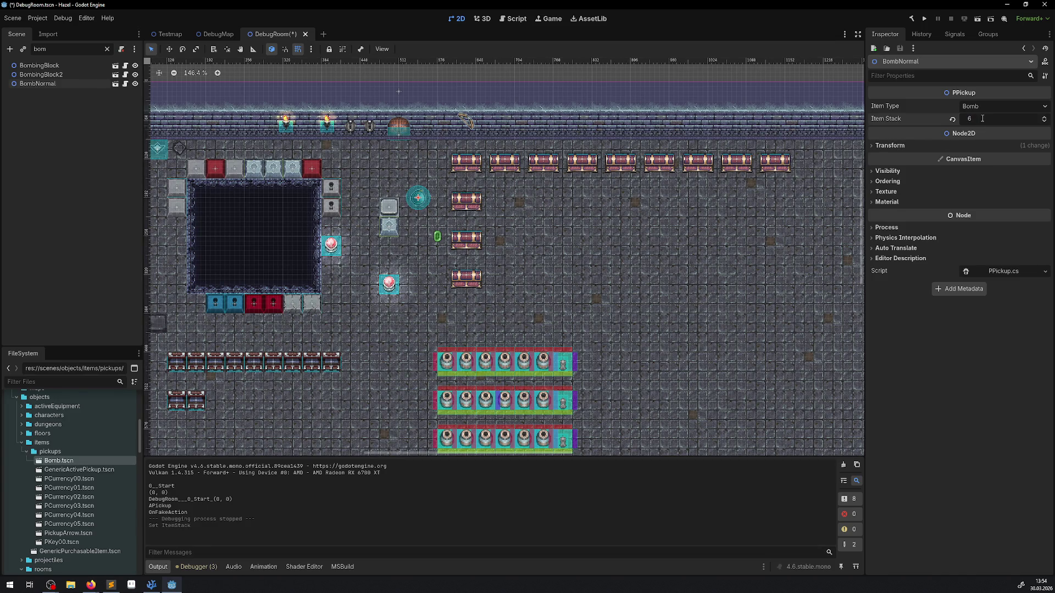
key(ctrl+s)
Change Item Stack to 7, save DebugRoom again, and run the project.
click(992, 120)
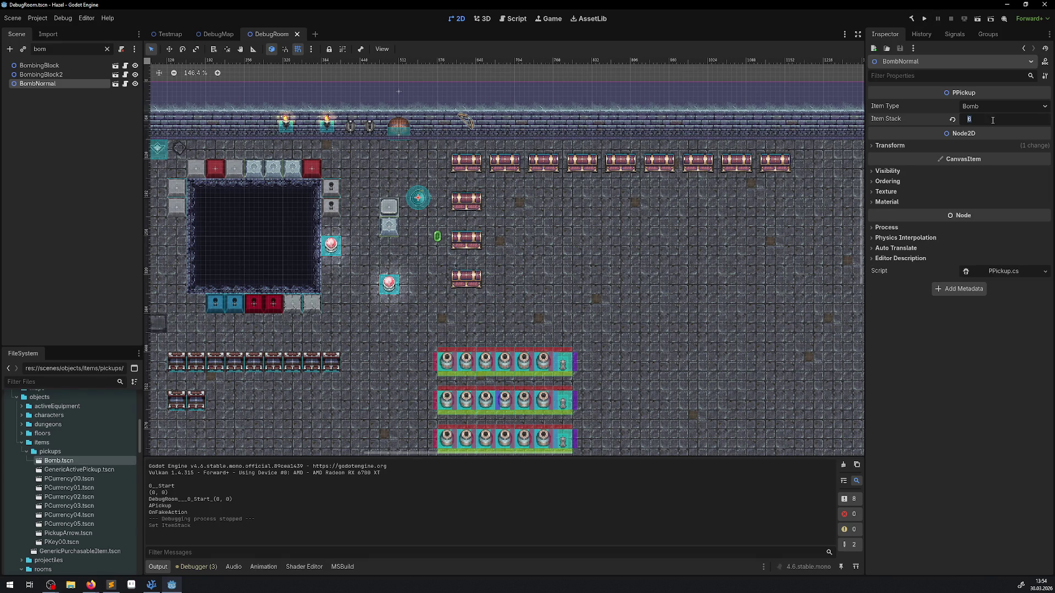
text(7)
key(Return)
key(ctrl+s)
click(928, 18)
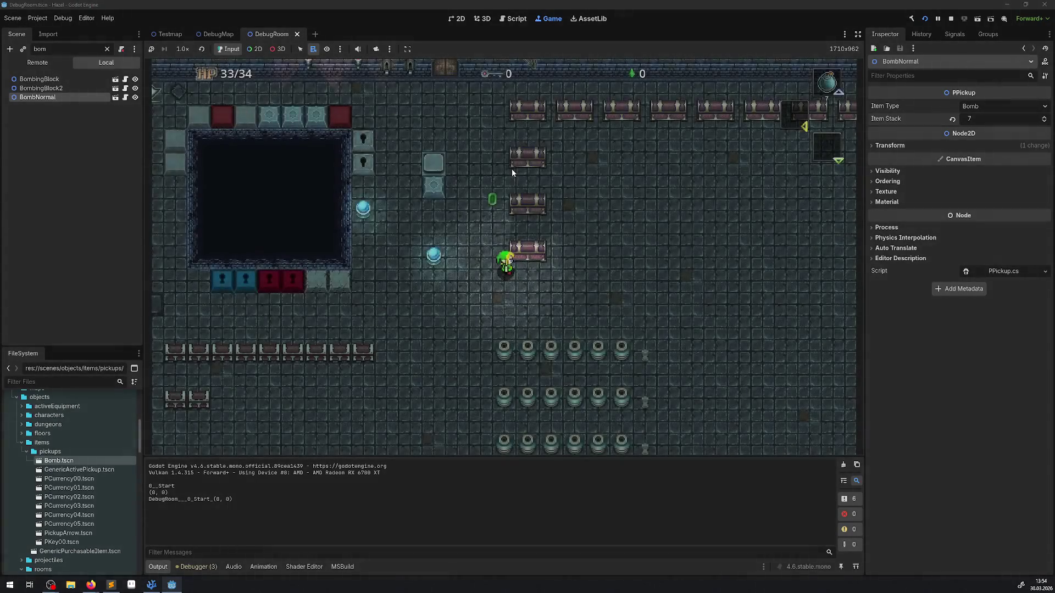
Drop a bomb to the right and walk away while it explodes.
key(Right)
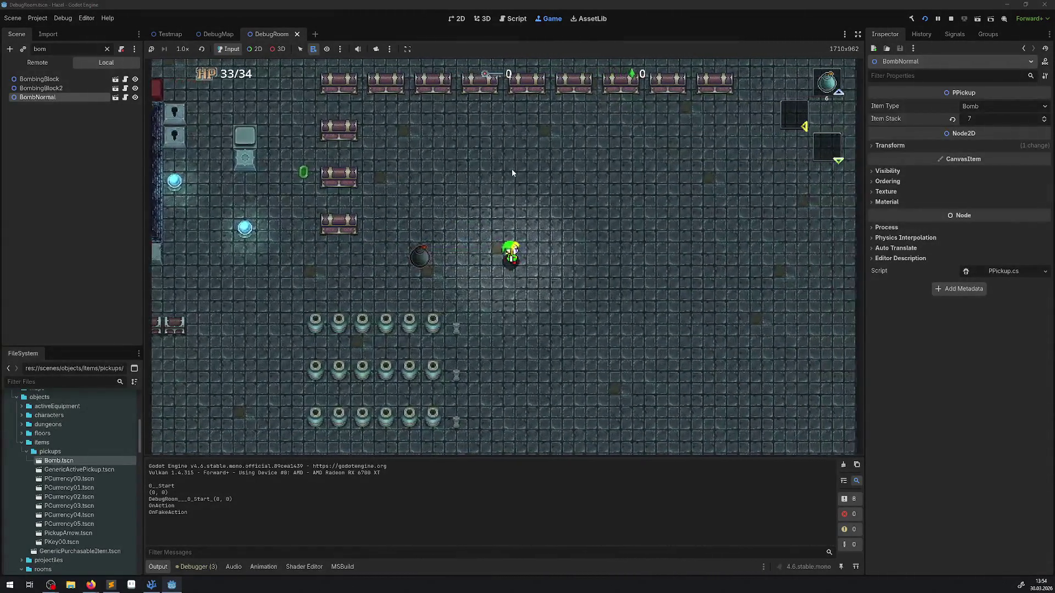
key(space)
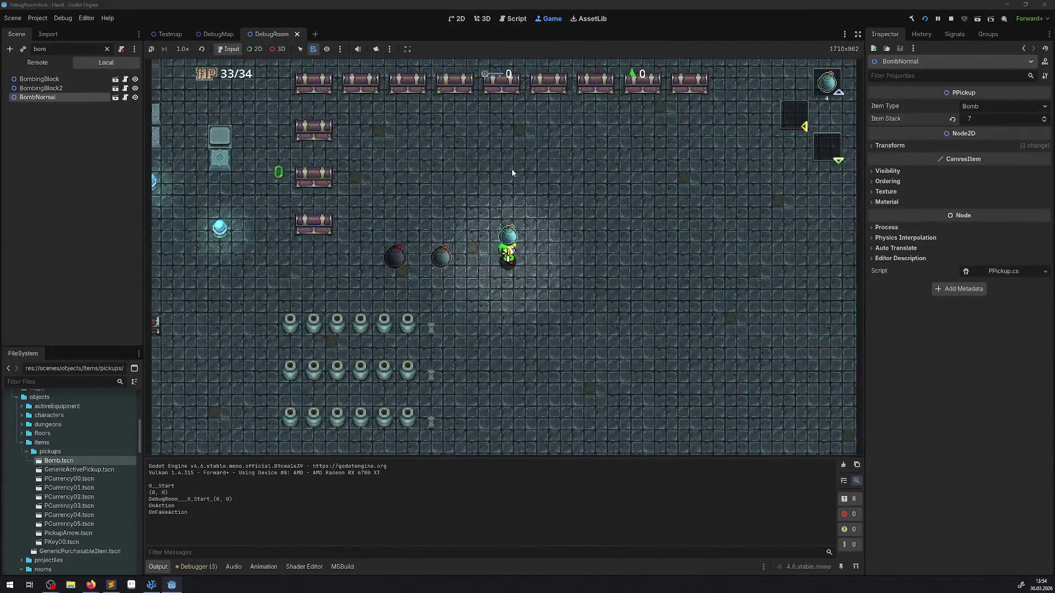
key(Left)
key(Up)
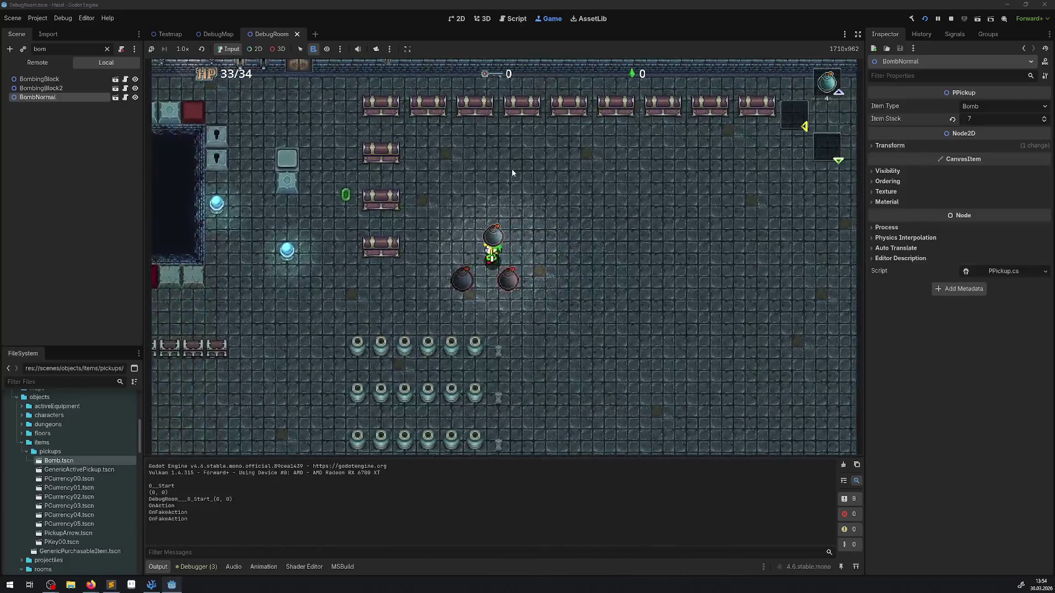
key(Down)
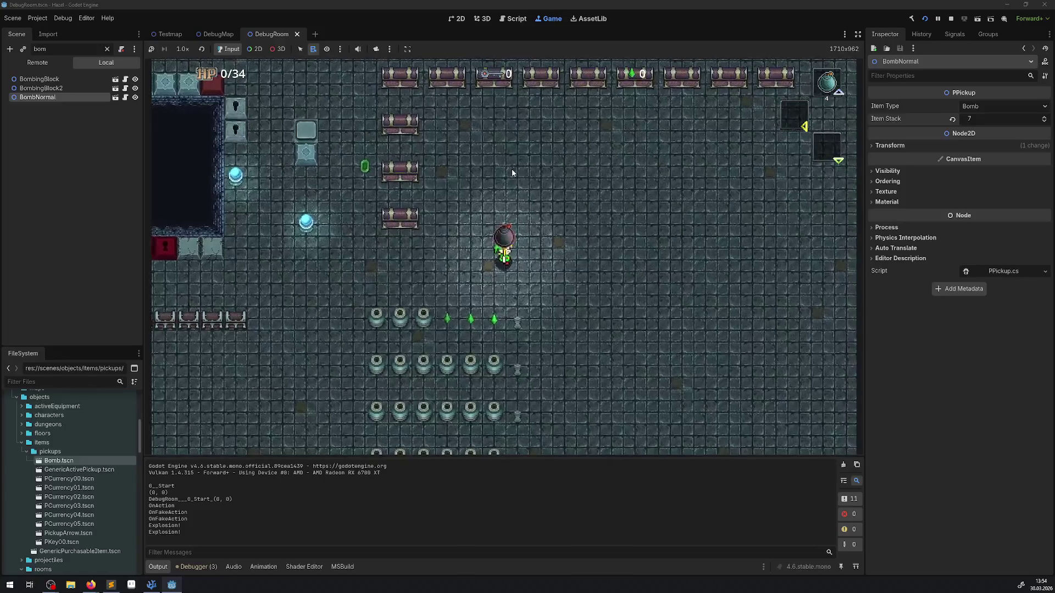
Drop a row of bombs side by side and watch them chain-explode.
key(Right)
key(space)
key(Right)
key(space)
key(Right)
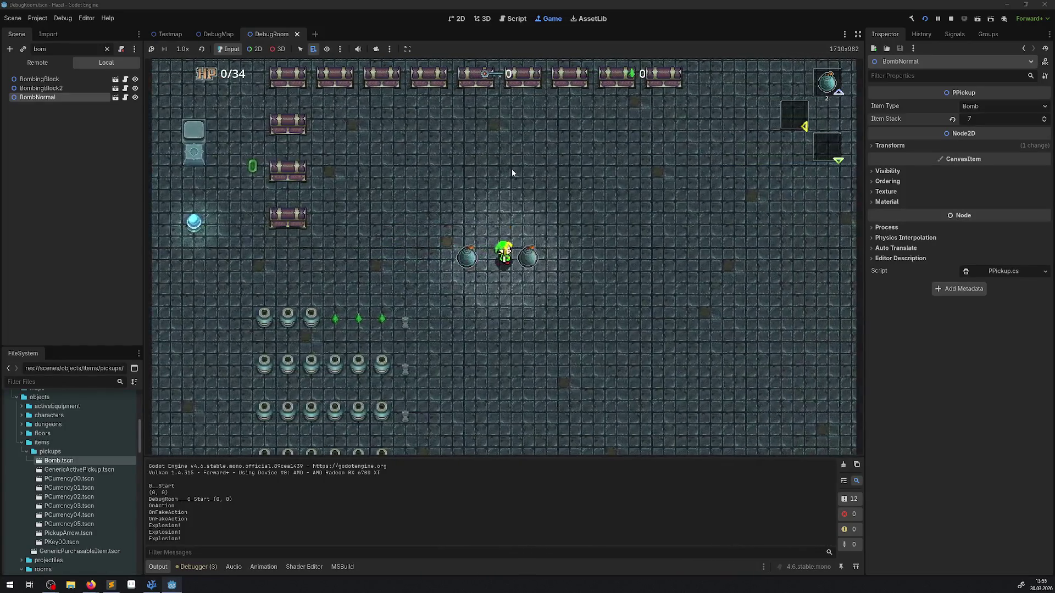
key(Left)
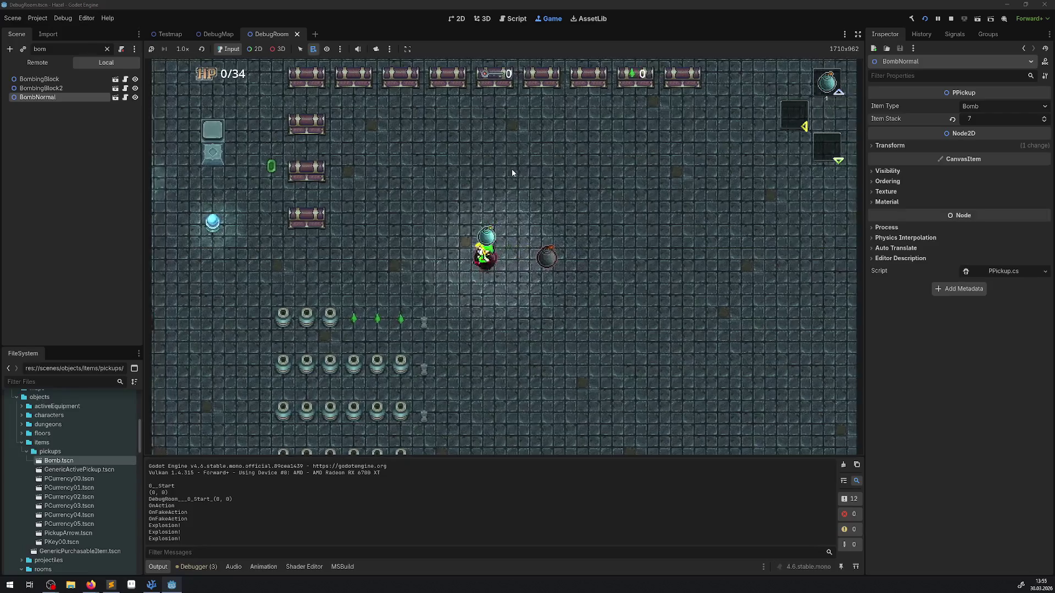
key(space)
key(space)
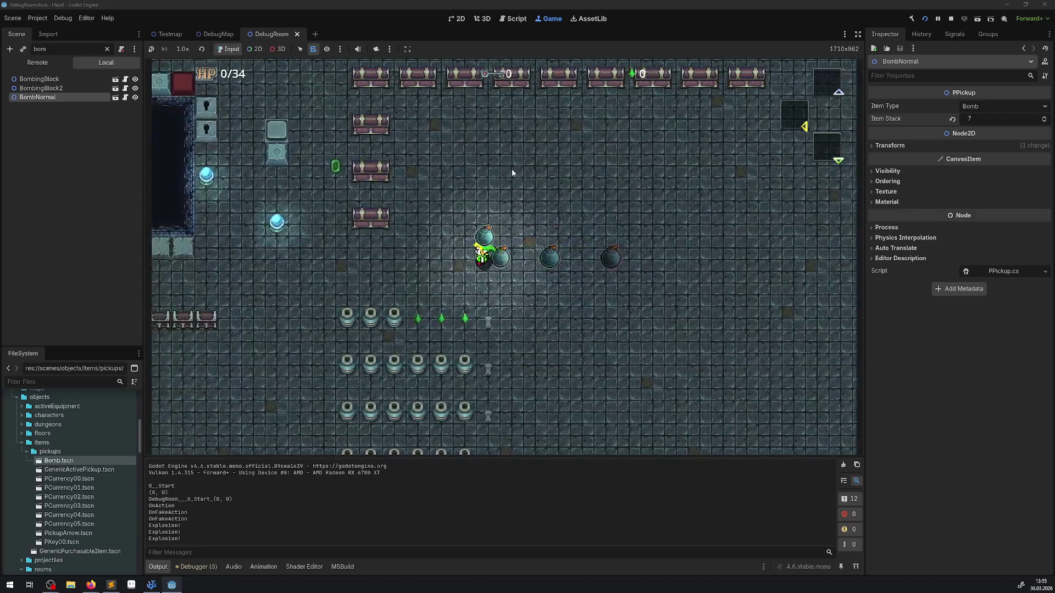
key(Right)
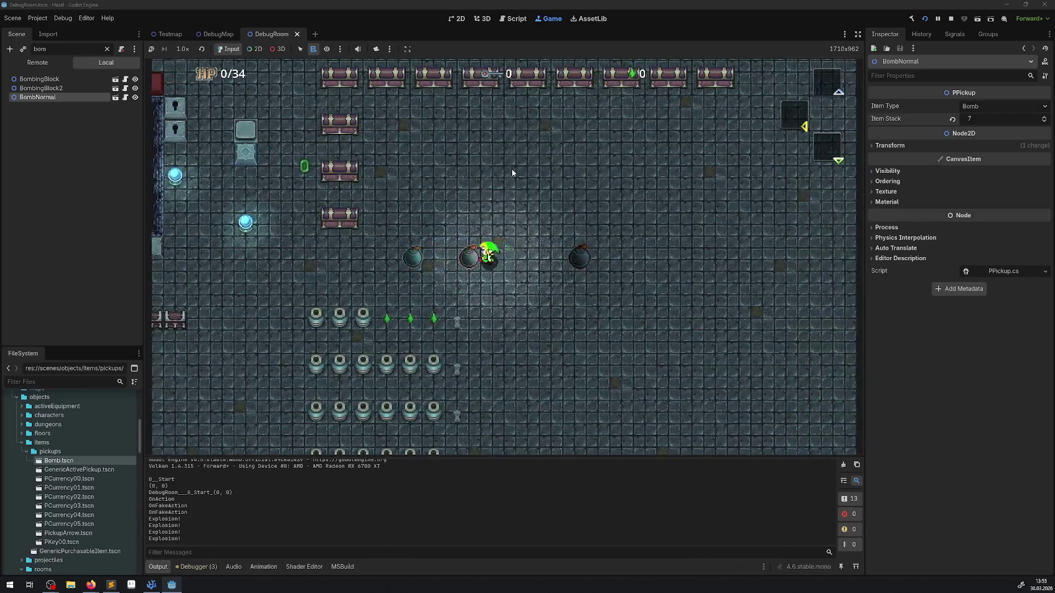
key(Right)
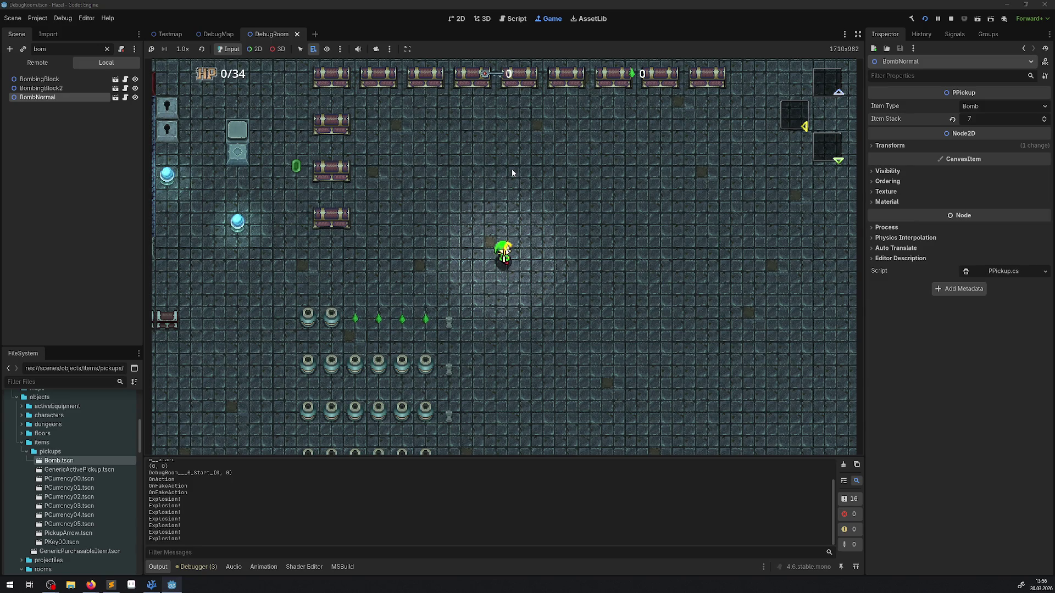
Walk the hero up-left toward the pit, then down and right through DebugRoom.
key(Up)
key(Left)
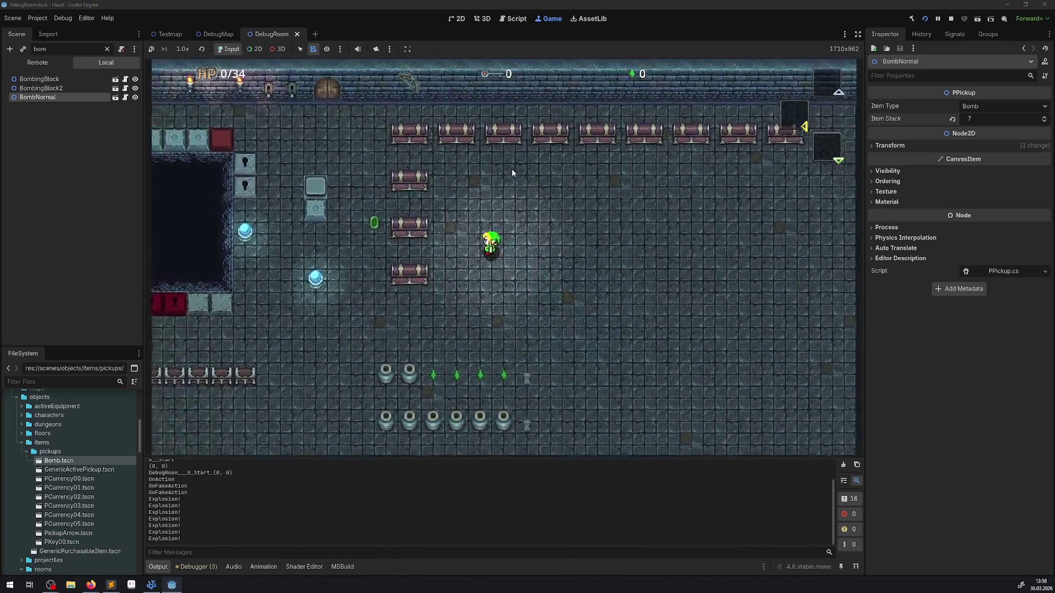
key(Left)
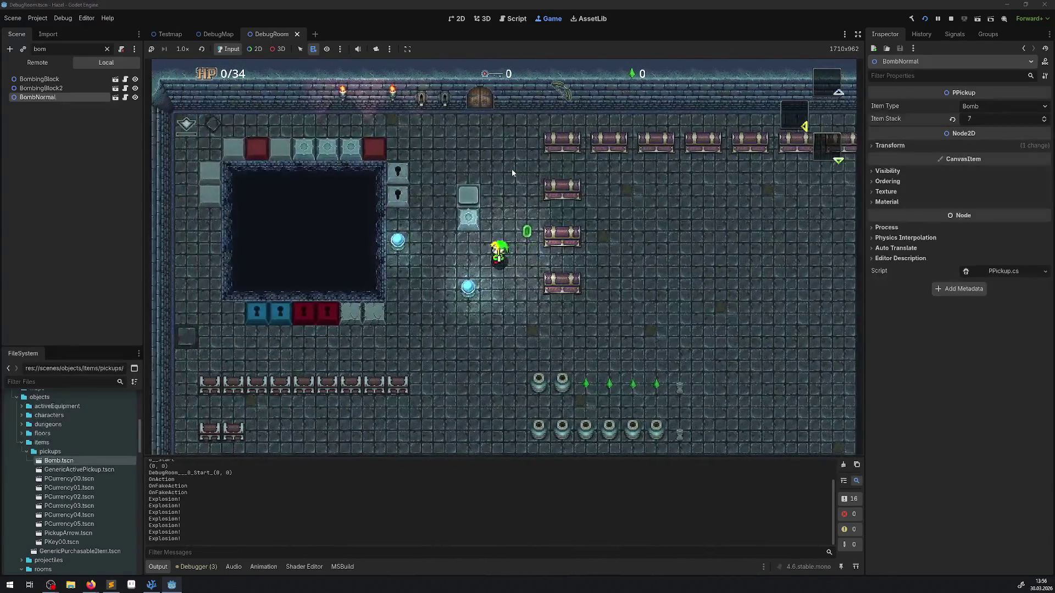
key(Down)
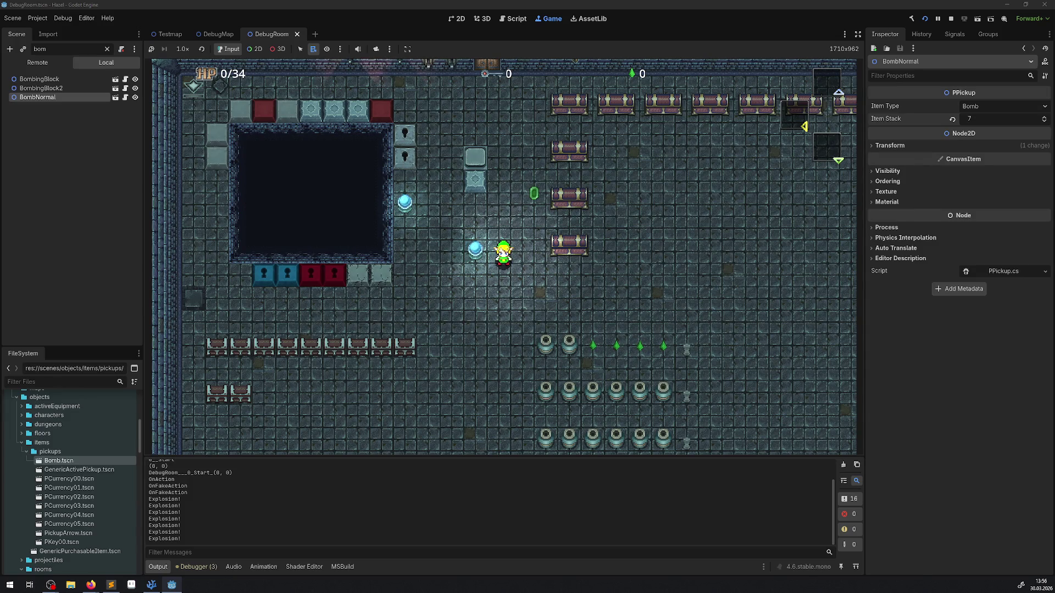
key(Up)
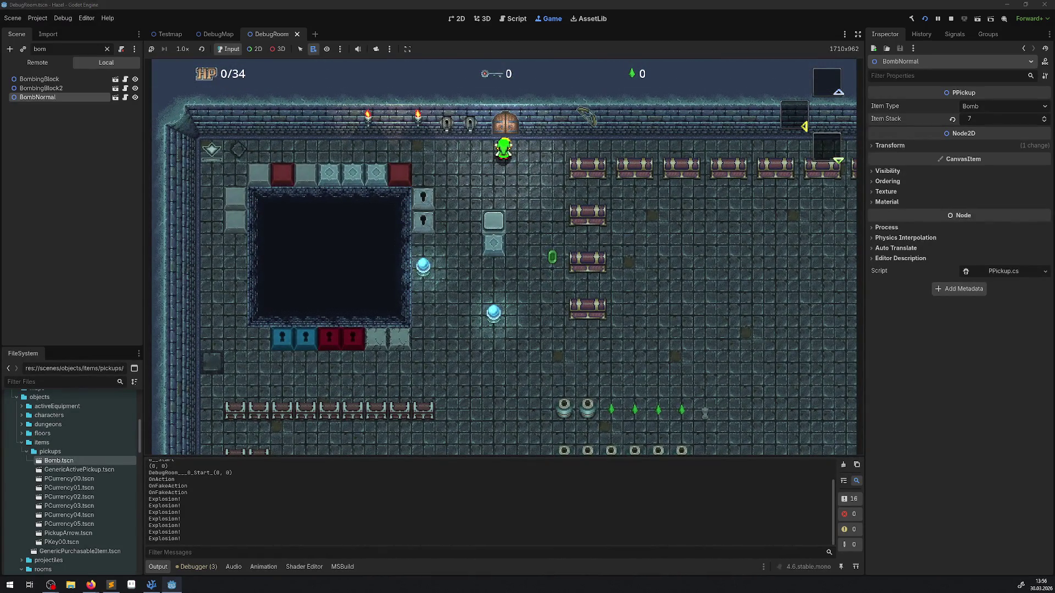
key(Down)
key(Right)
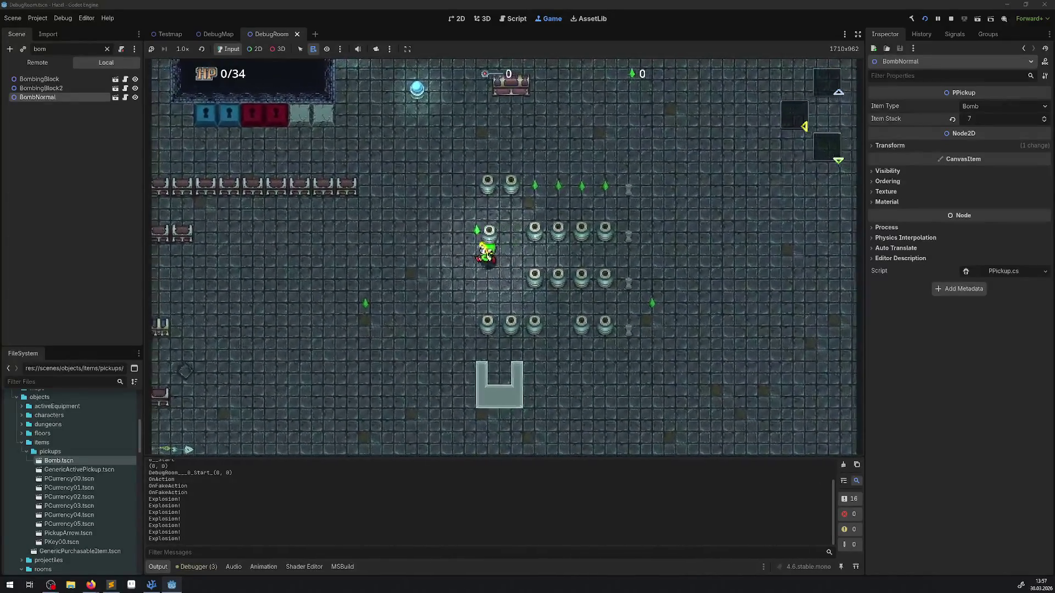
Lift a pot and collect the nearby rupees.
key(Right)
key(space)
key(Left)
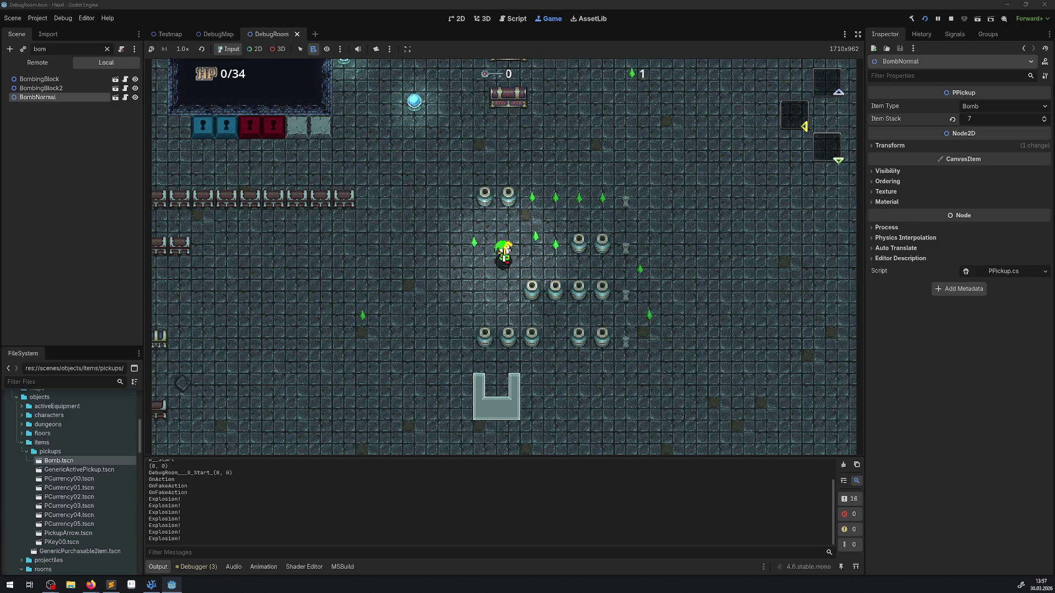
key(Up)
key(Right)
key(Up)
key(Right)
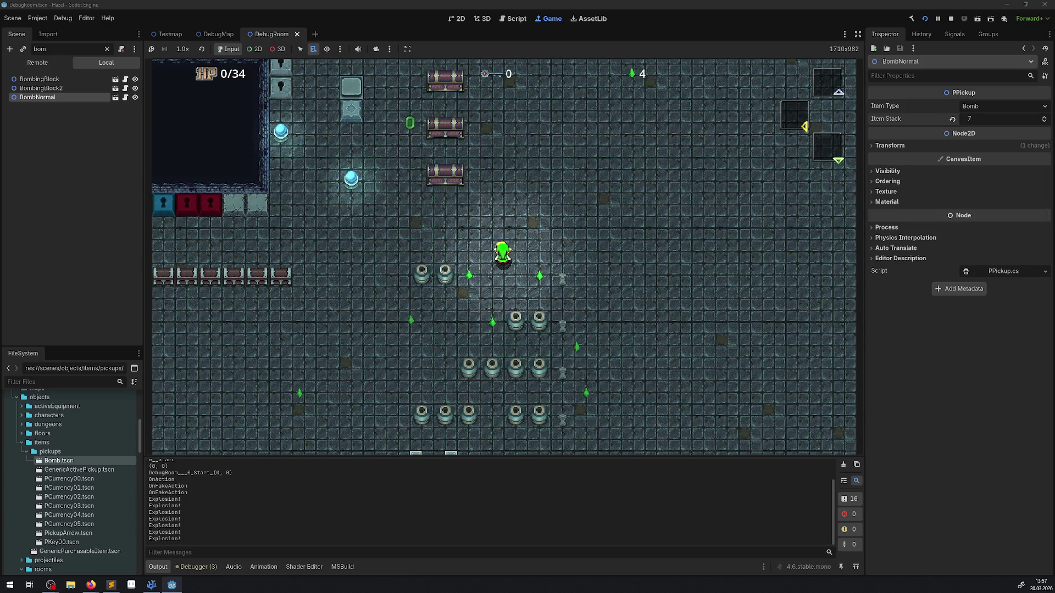
Walk the hero up and back down the room, then stop the game.
key(Up)
key(Left)
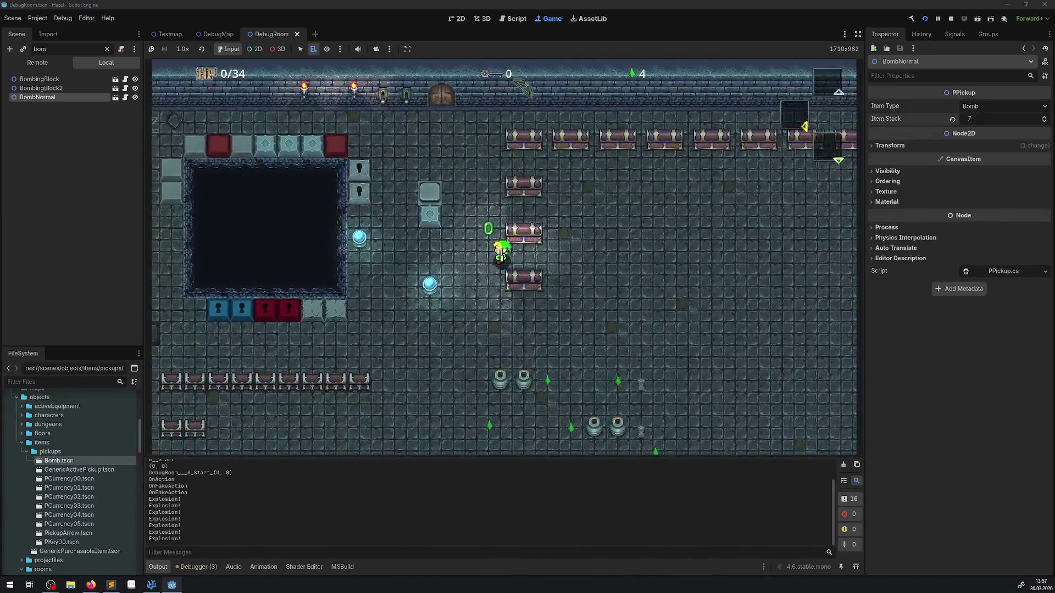
key(Up)
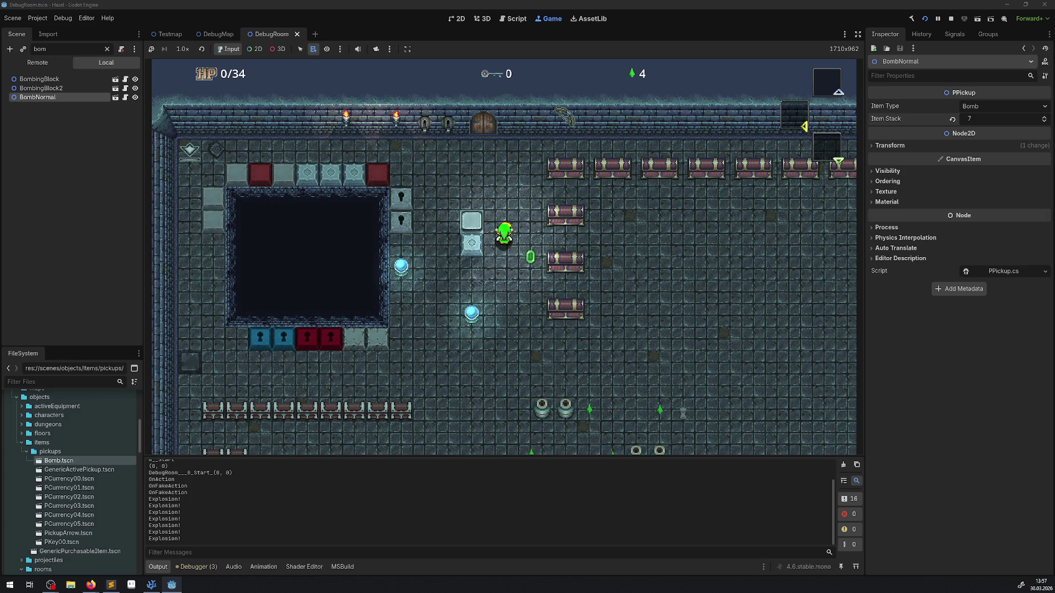
key(Down)
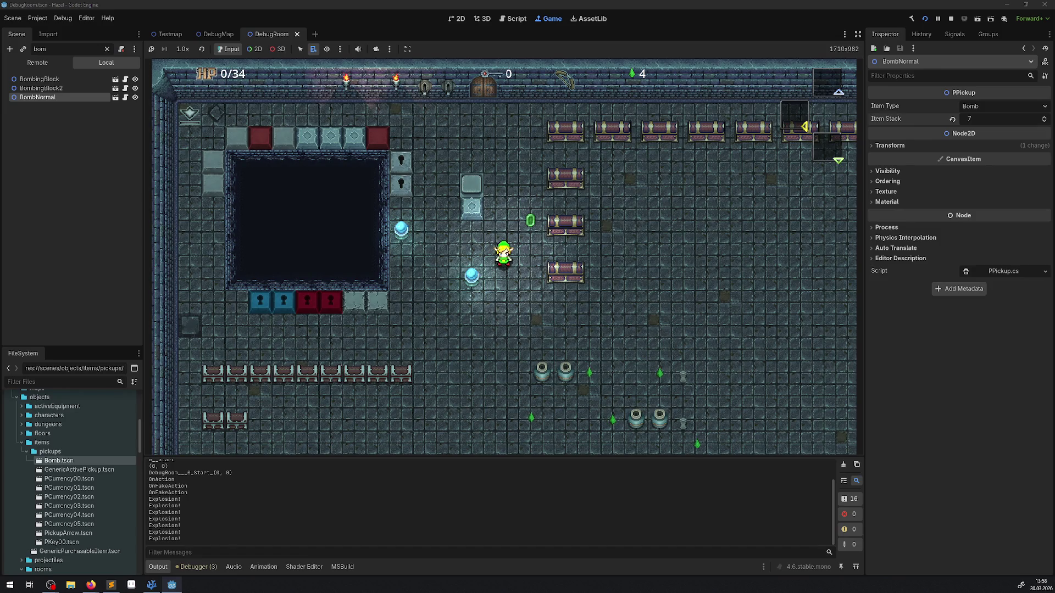
key(Down)
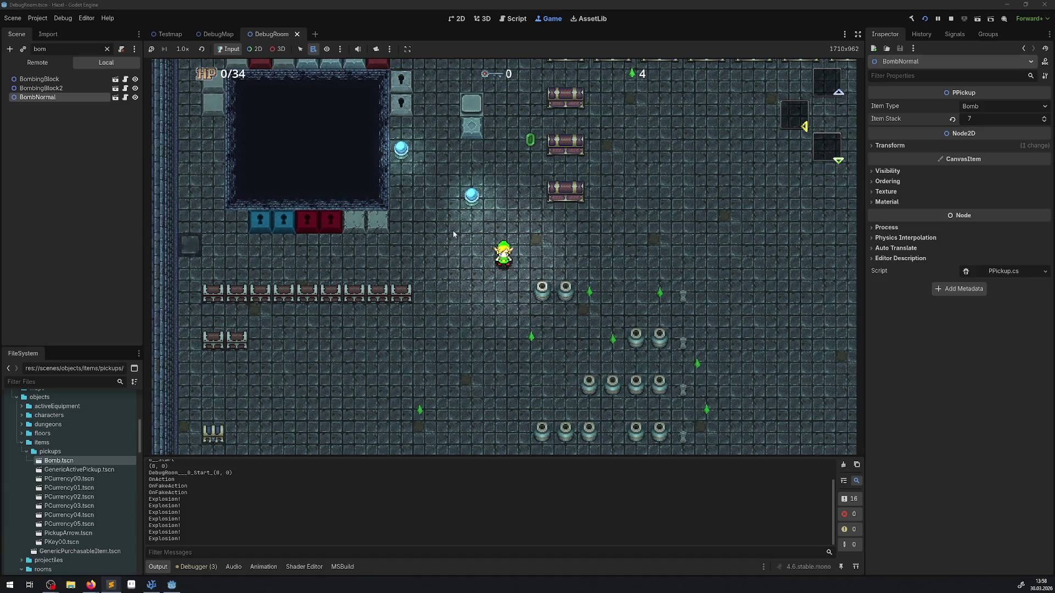
click(951, 18)
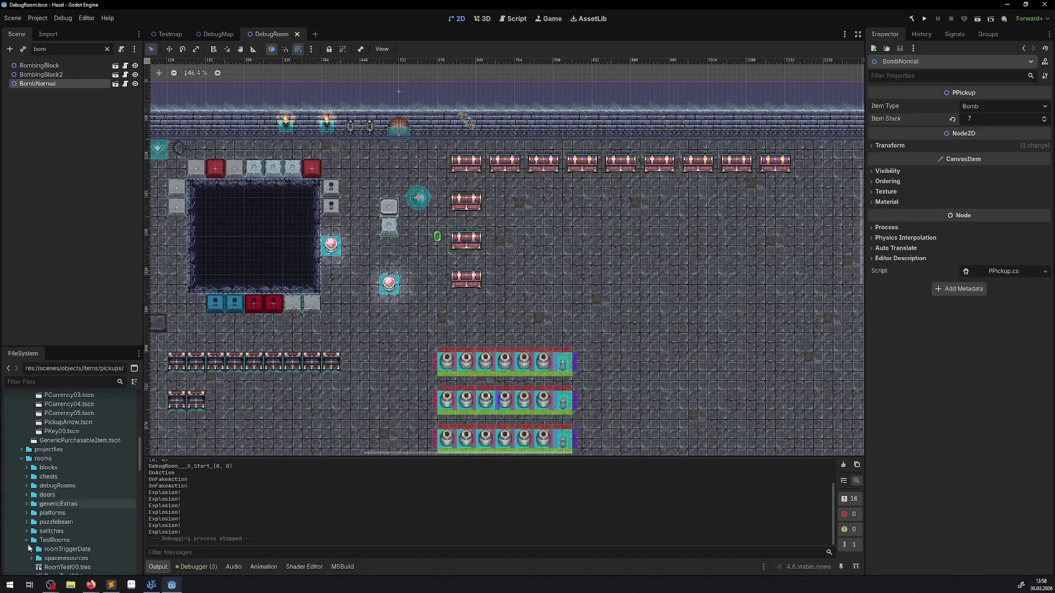
Open HeroMenu.tscn from the ui > ingamemenu folder in the FileSystem dock.
scroll(66, 502, down, 5)
right_click(66, 510)
click(429, 527)
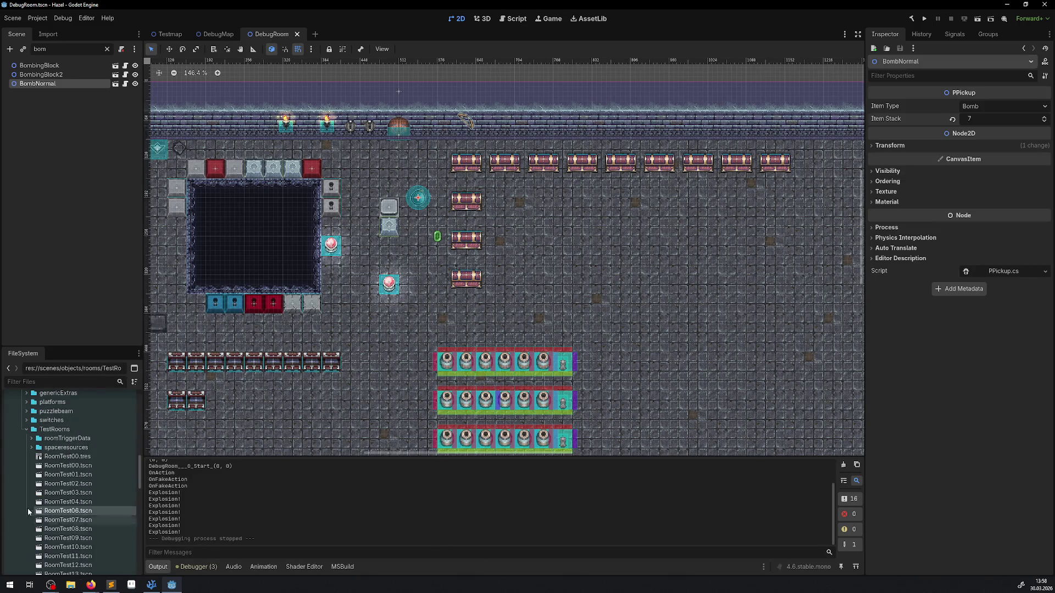
scroll(66, 494, down, 15)
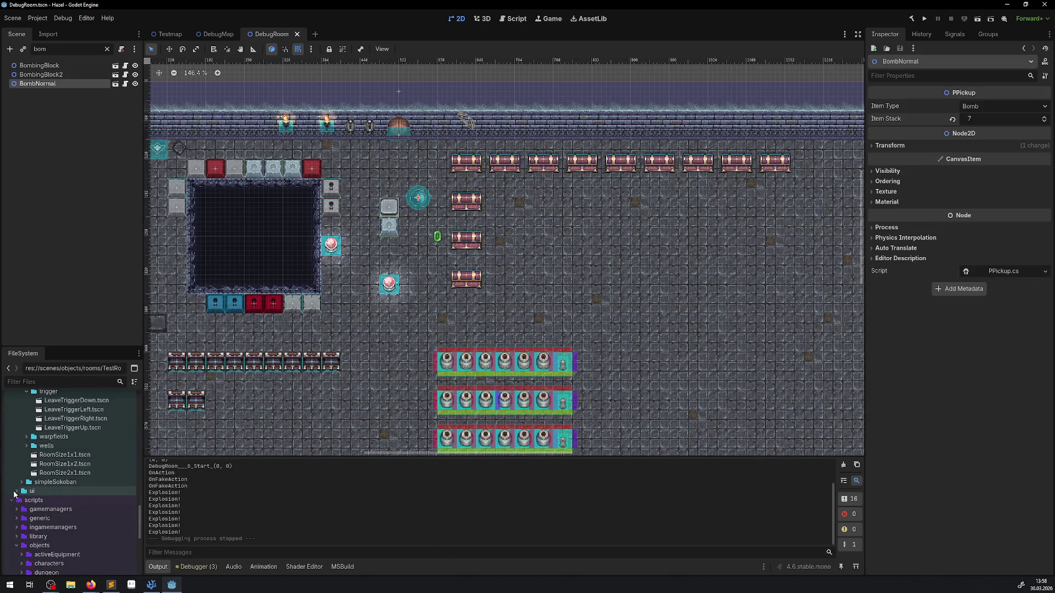
click(16, 491)
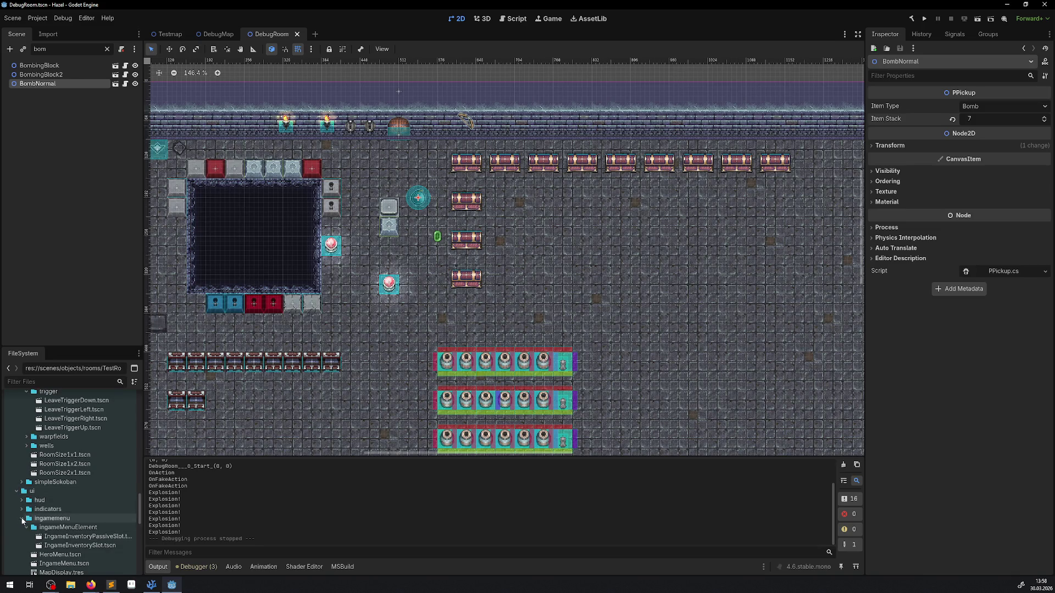
scroll(66, 524, down, 3)
double_click(61, 509)
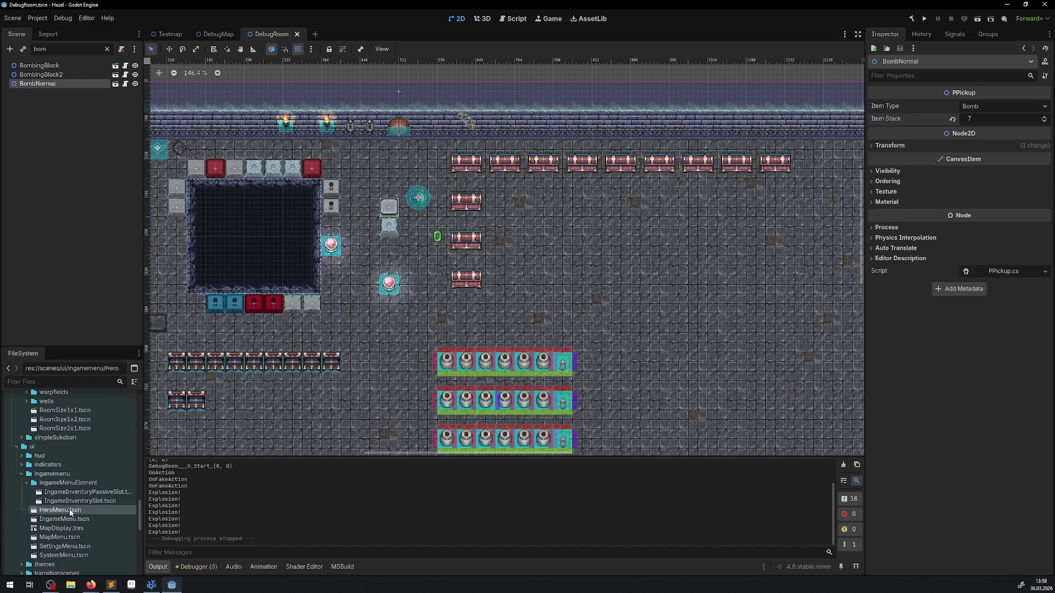
scroll(266, 263, up, 5)
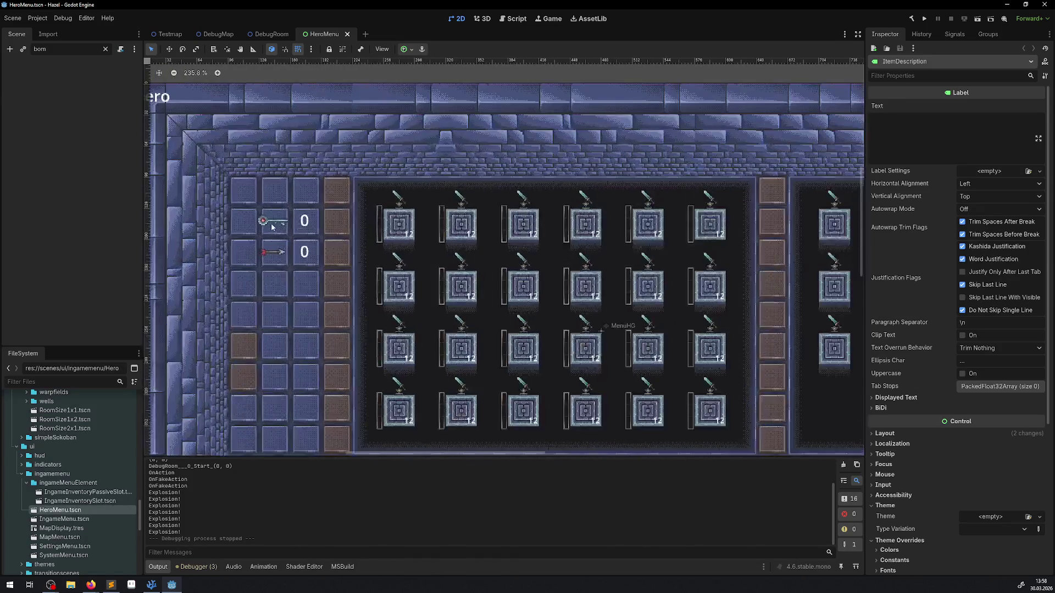
Copy the LabelKeys counter and paste a duplicate under the HeroMenu root.
click(275, 222)
shift+click(304, 224)
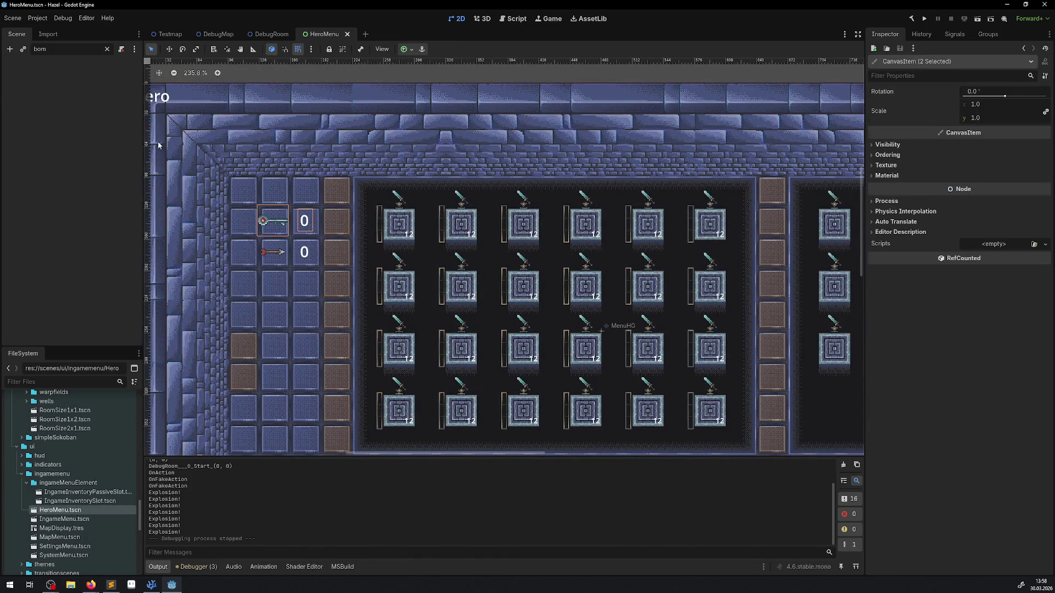
click(107, 49)
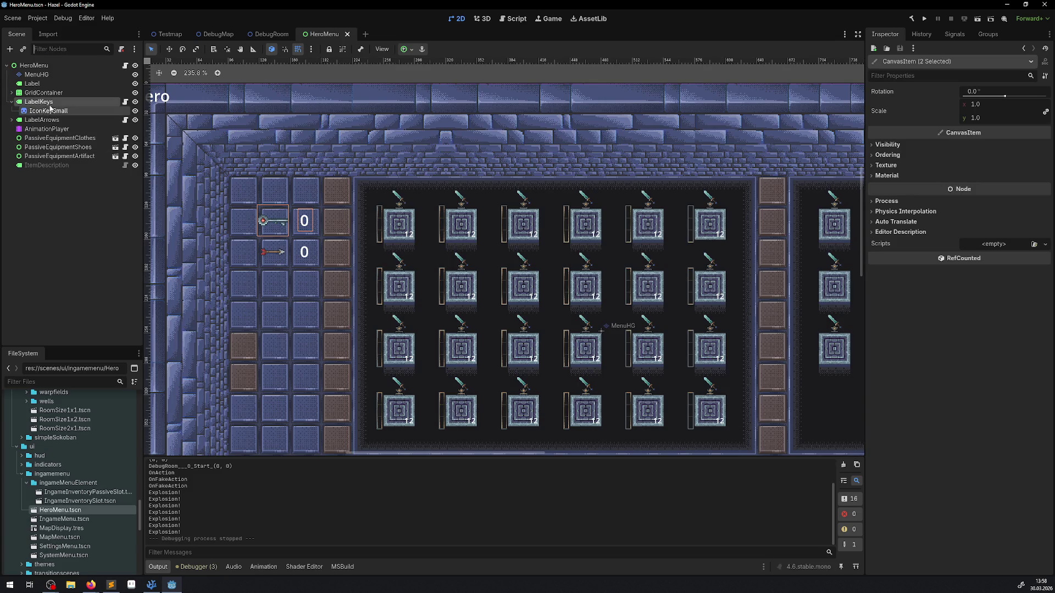
ctrl+click(50, 109)
ctrl+click(58, 112)
key(ctrl+c)
click(33, 65)
key(ctrl+v)
Move LabelKeys2 up one cell and up in the node order, then save.
drag(271, 224, 270, 243)
key(ctrl+z)
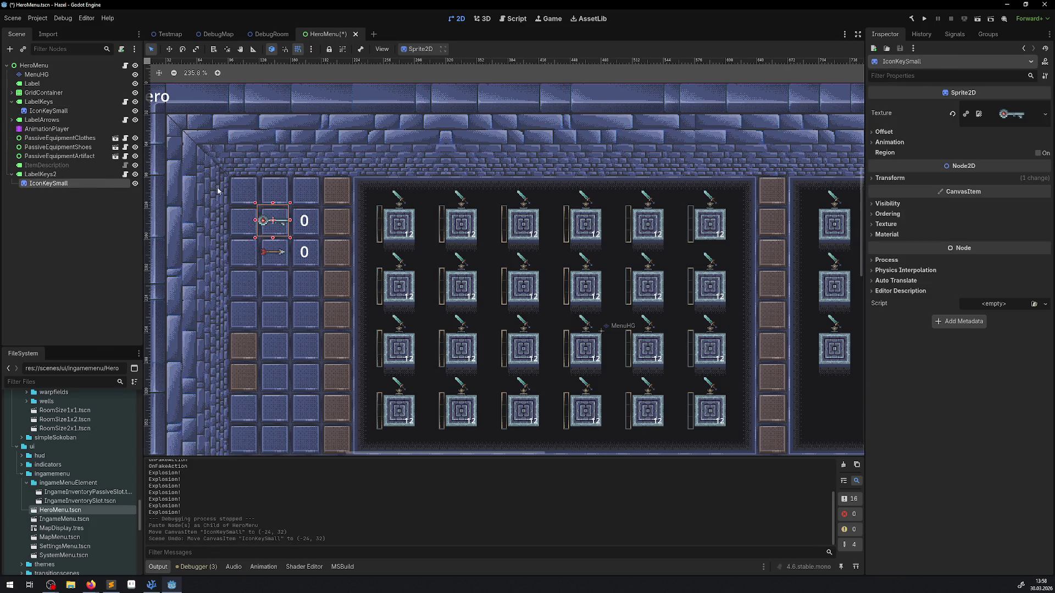
click(41, 174)
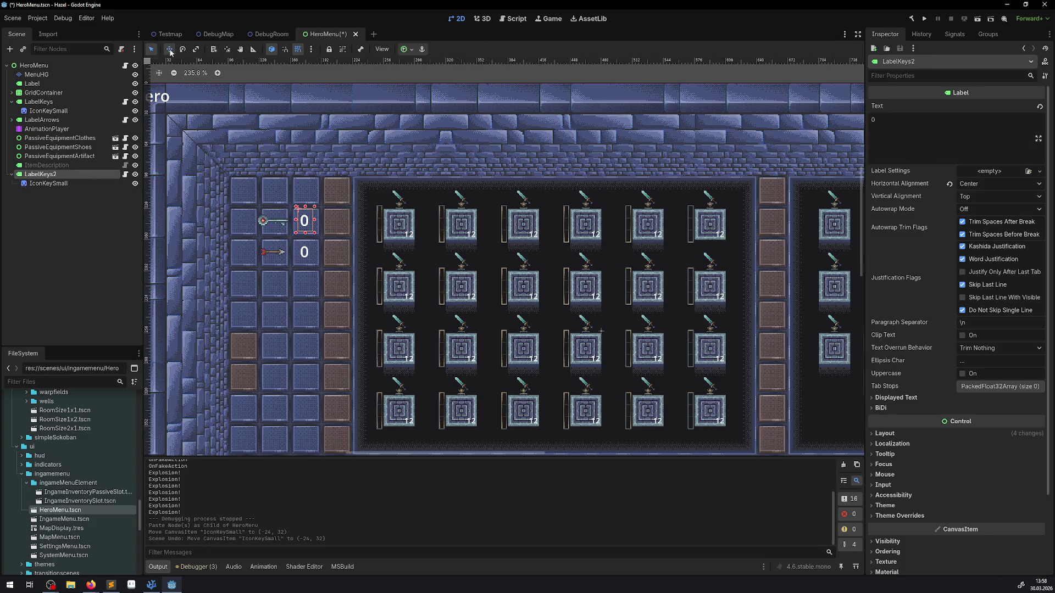
click(169, 49)
scroll(308, 229, up, 4)
drag(269, 231, 270, 174)
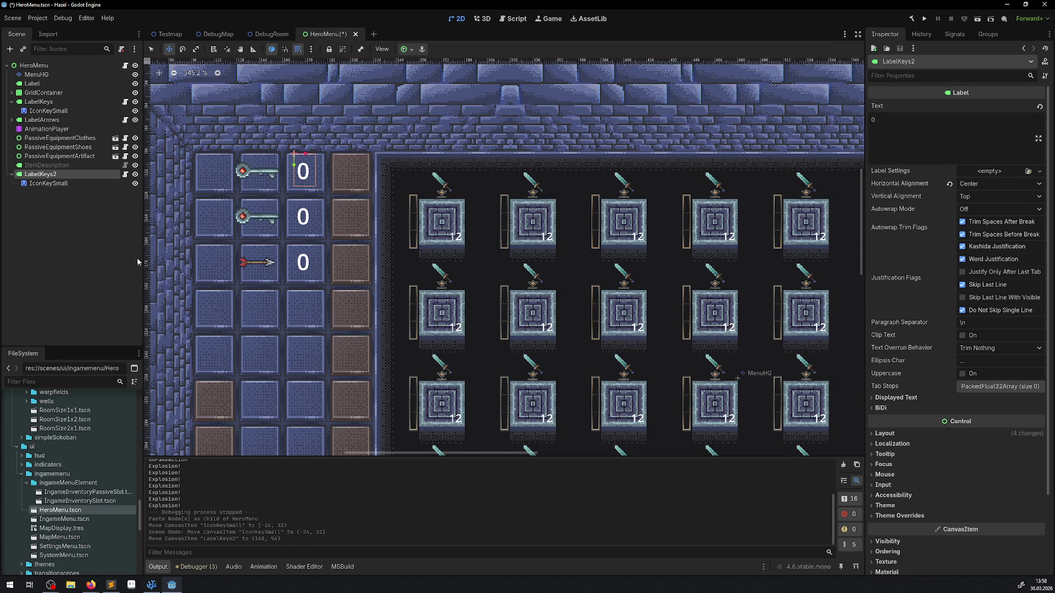
key(ctrl+Up)
key(ctrl+Up)
key(ctrl+Up)
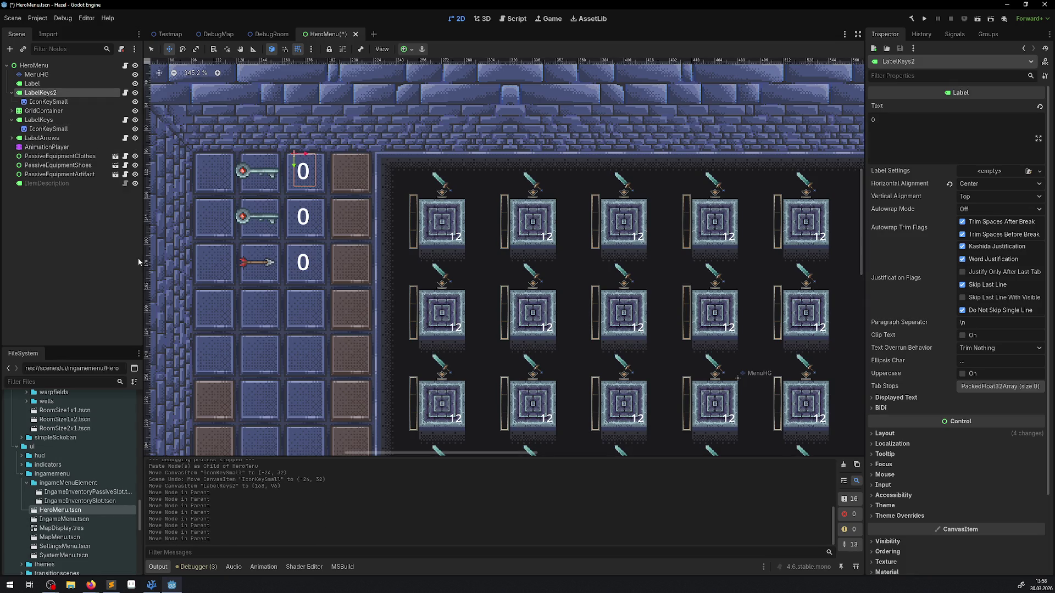
key(ctrl+s)
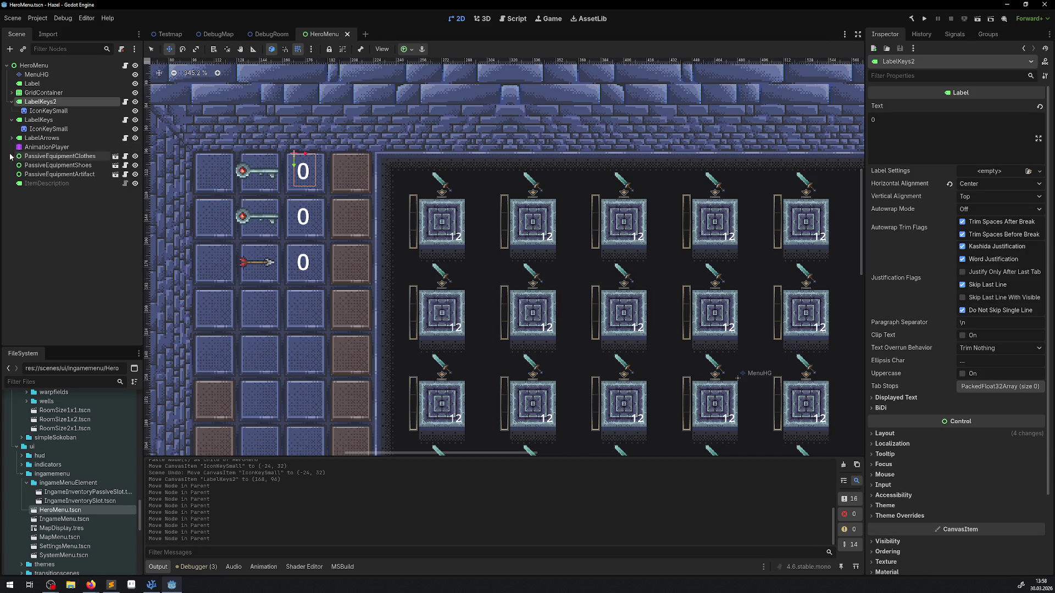
Move LabelKeys2, LabelKeys and LabelArrows down one cell together and save.
click(12, 119)
click(11, 102)
ctrl+click(38, 111)
ctrl+click(42, 122)
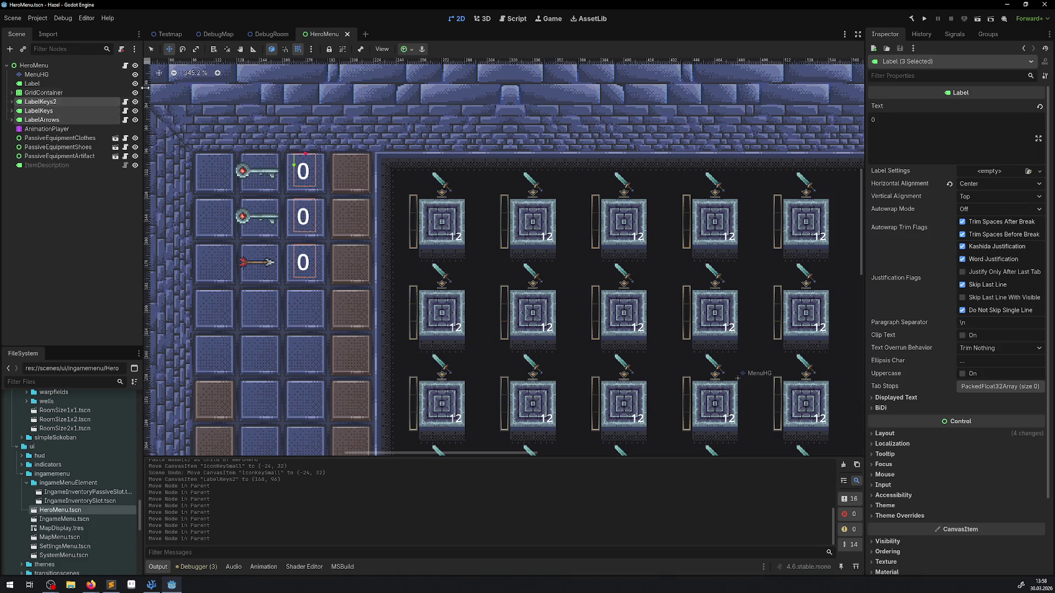
drag(297, 175, 295, 221)
key(ctrl+s)
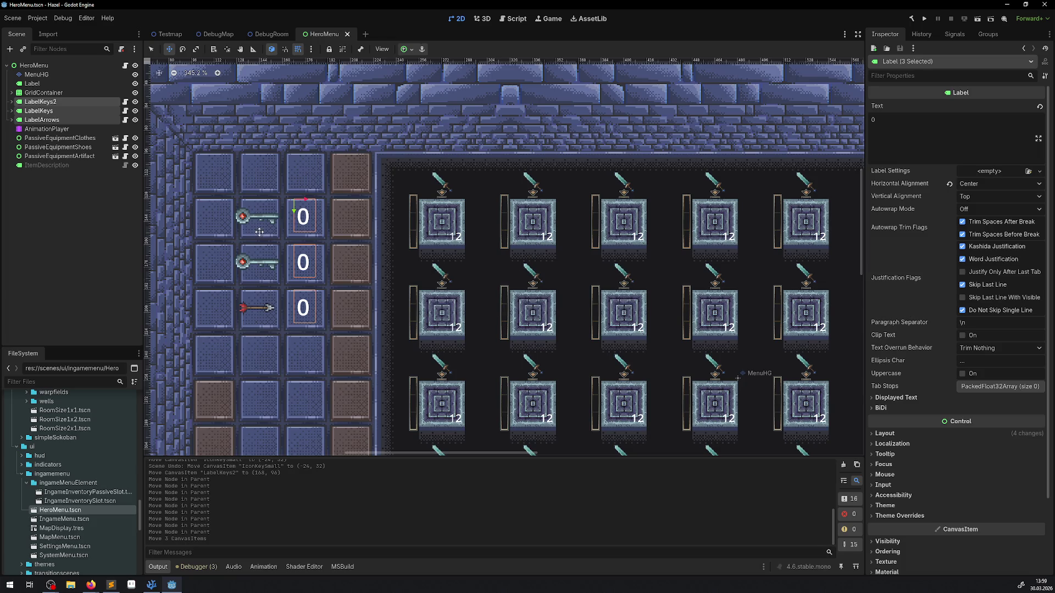
Pull the key icon out of LabelKeys2 onto the scene root.
click(11, 120)
click(11, 110)
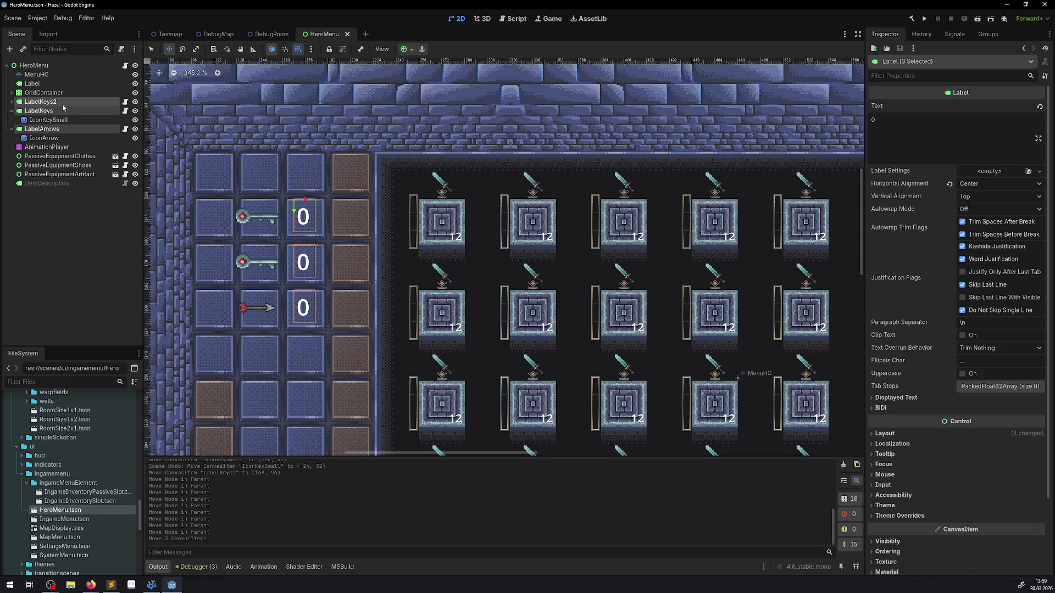
click(12, 101)
click(44, 103)
click(48, 102)
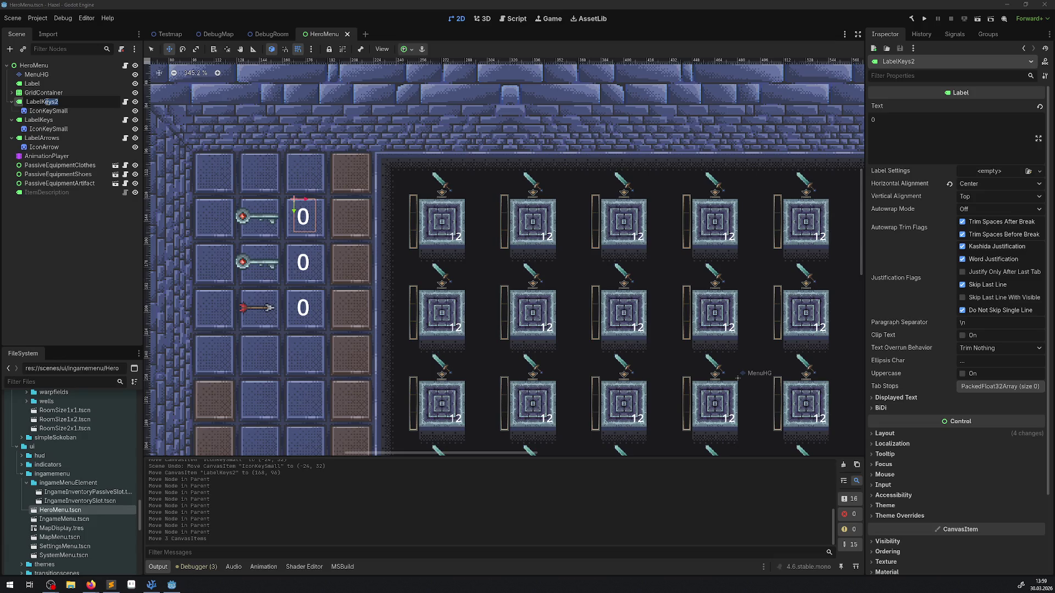
click(47, 111)
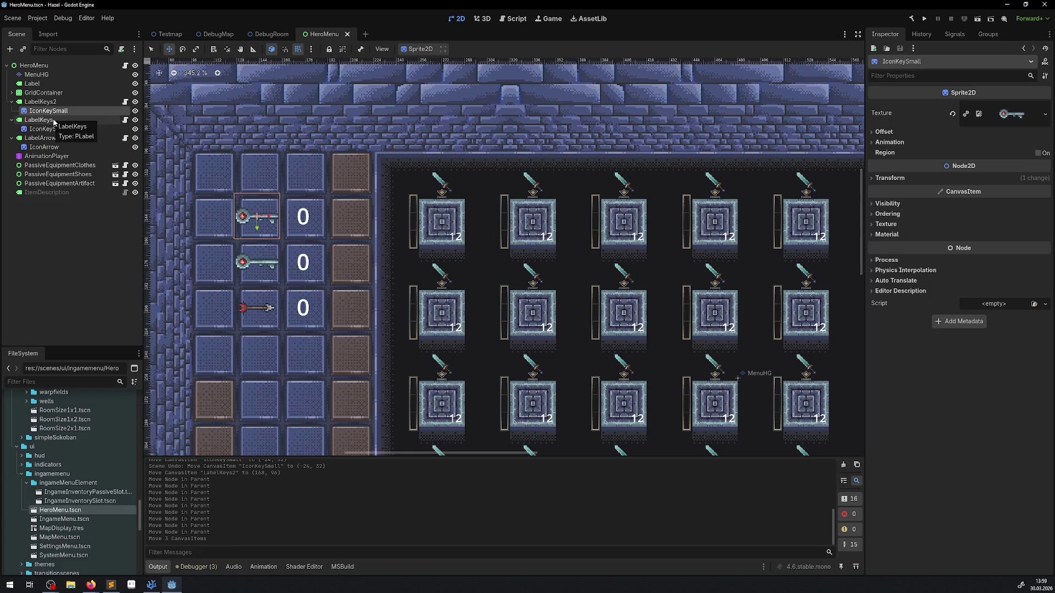
click(47, 102)
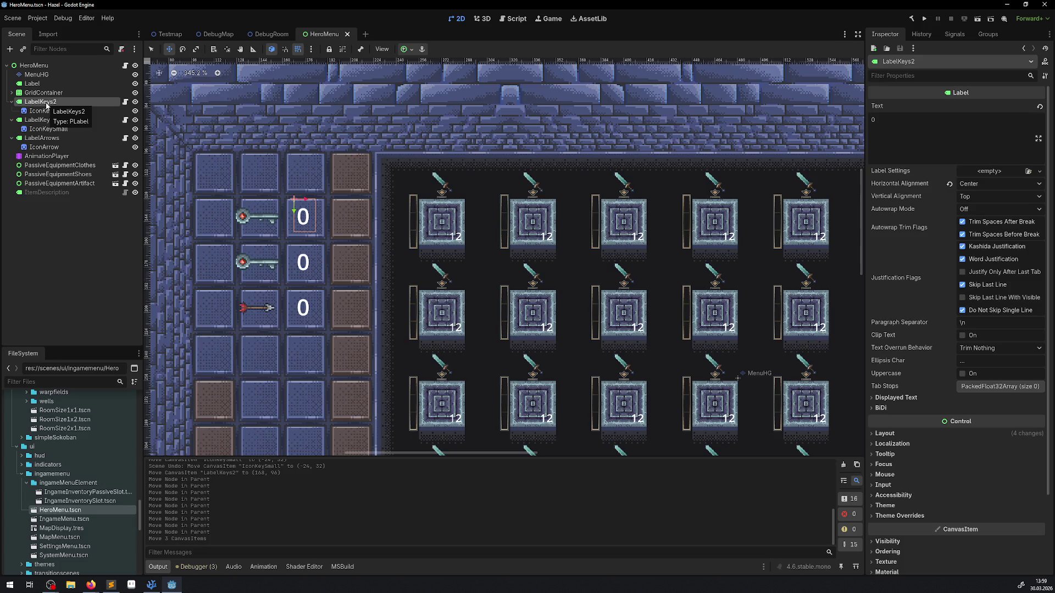
drag(46, 110, 48, 66)
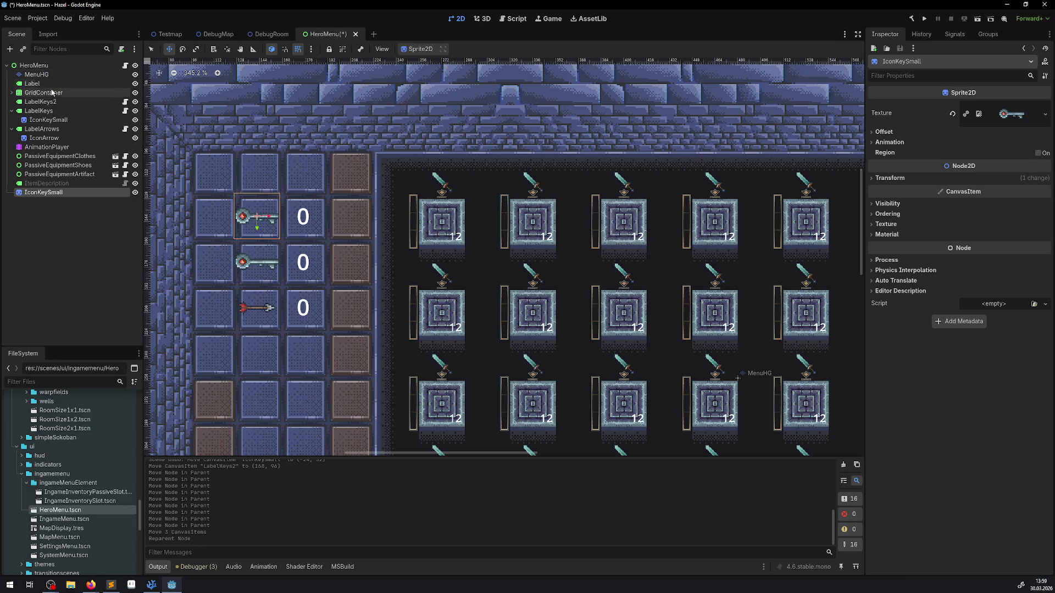
Delete the LabelKeys2 counter and move the key icon up the node tree.
click(39, 101)
key(Delete)
click(509, 303)
drag(43, 183, 39, 105)
click(12, 110)
click(11, 120)
Rename the key icon from IconKeySmall to IconKeyBig and save HeroMenu.
key(F2)
key(End)
key(shift+Left)
key(shift+Left)
key(shift+Left)
text(Big)
key(Return)
key(ctrl+s)
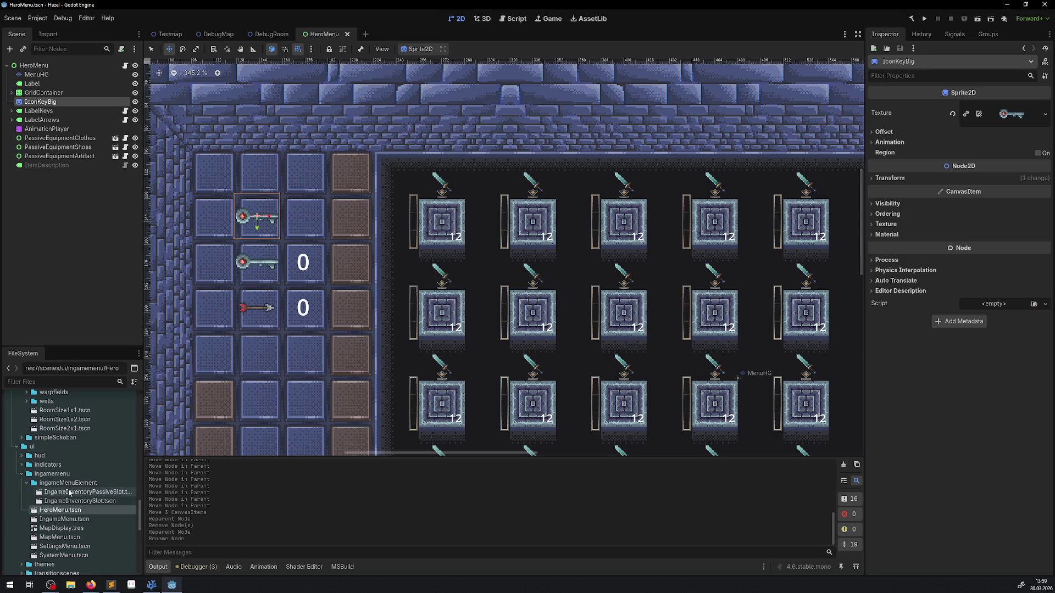
scroll(68, 493, down, 3)
double_click(34, 556)
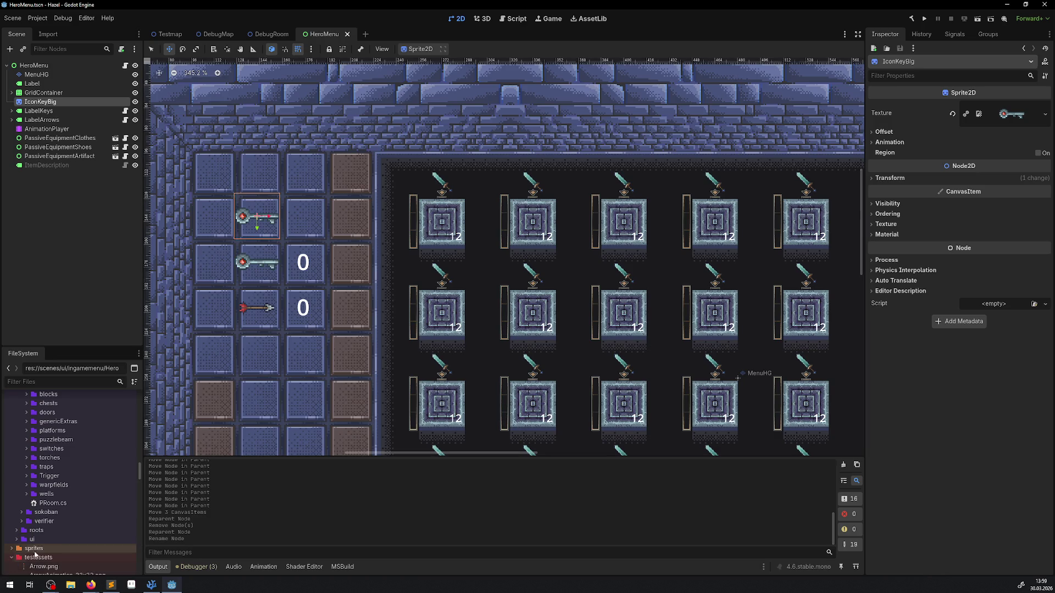
Give IconKeyBig the Icon_KeyBig.png texture from the filtered FileSystem.
scroll(76, 486, down, 10)
scroll(75, 486, up, 3)
text(key)
mouse_move(70, 521)
mouse_down()
mouse_move(508, 477)
mouse_move(1011, 113)
mouse_up()
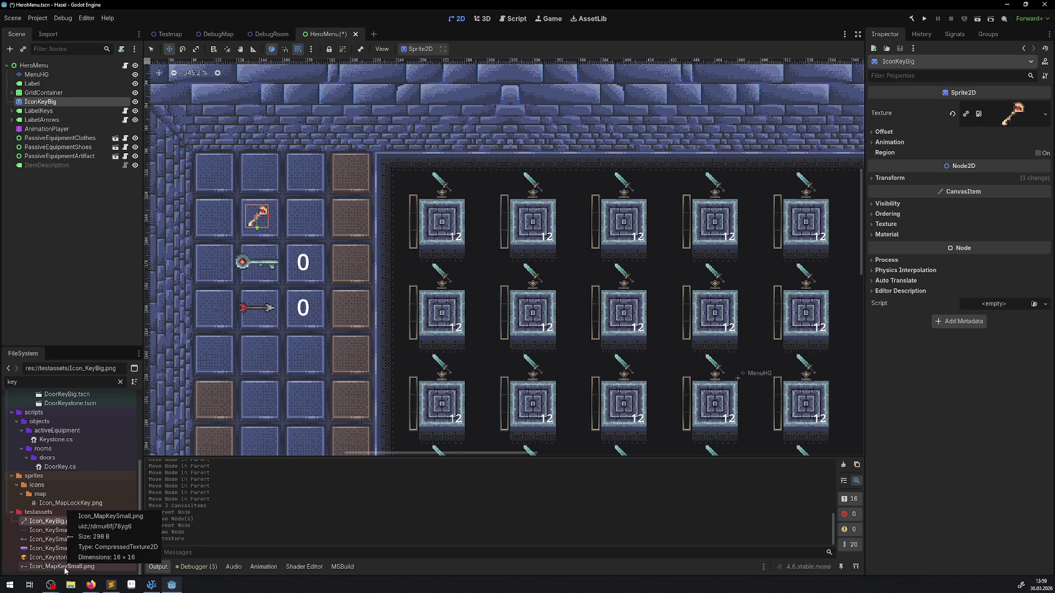
click(888, 179)
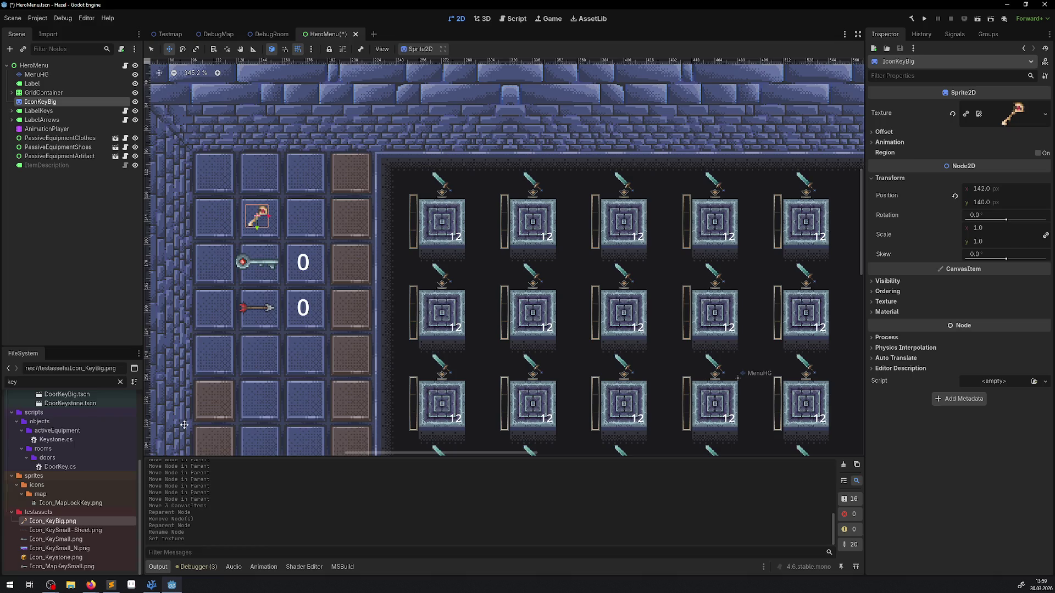
Clear the file filter, save HeroMenu.tscn, and select the IconKeyBig node.
double_click(30, 381)
text(big)
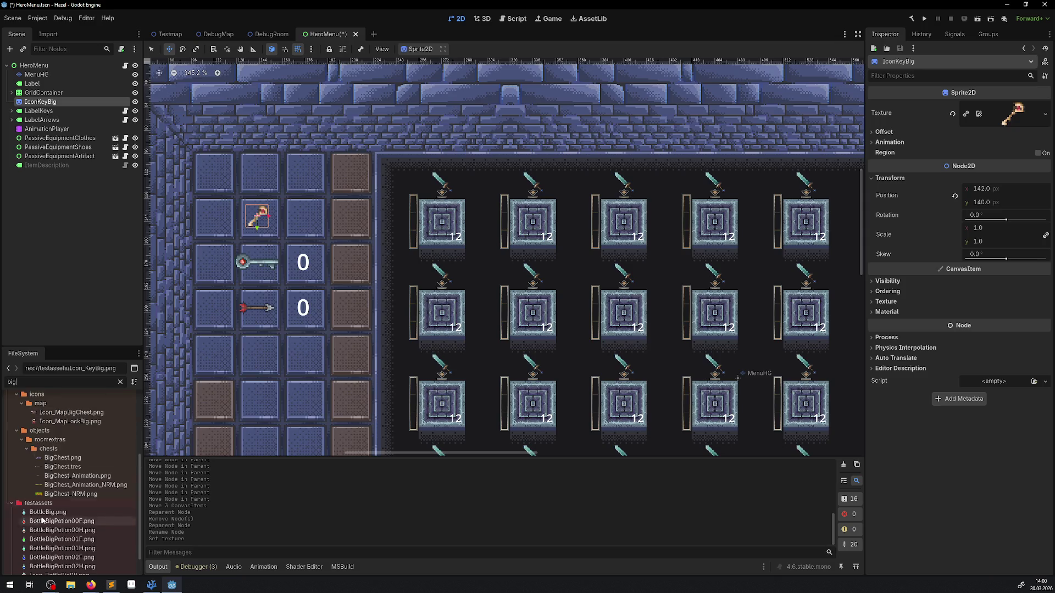
scroll(48, 514, down, 2)
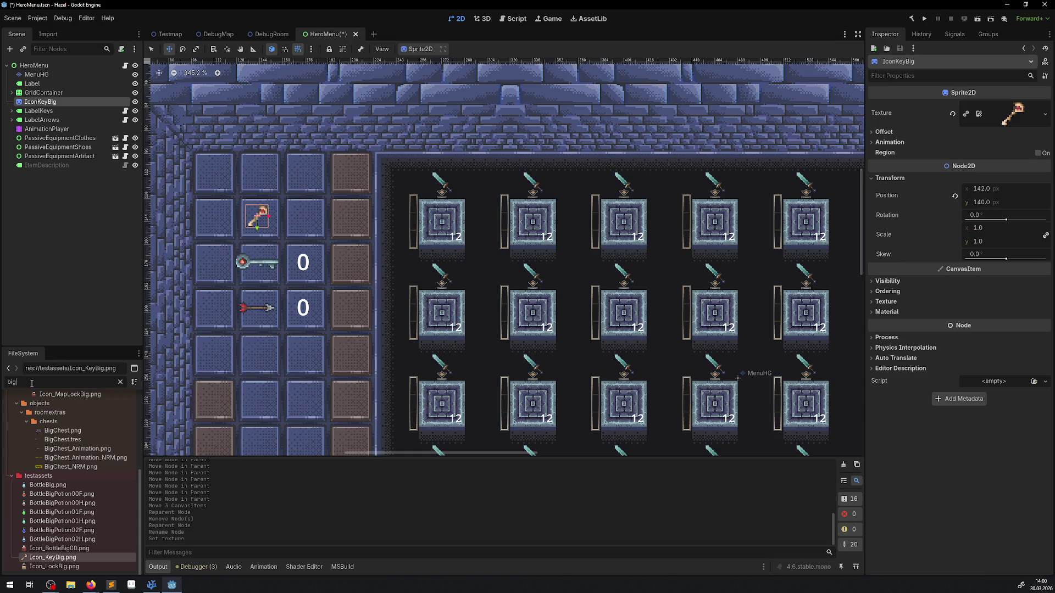
key(BackSpace)
click(152, 50)
scroll(318, 241, left, 2)
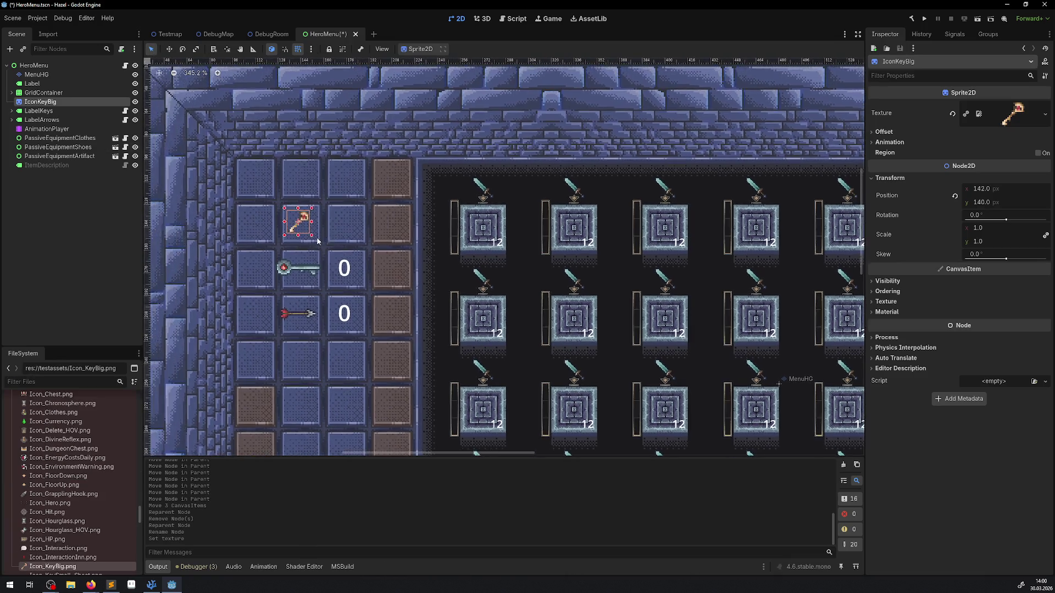
key(ctrl+s)
click(75, 189)
double_click(52, 102)
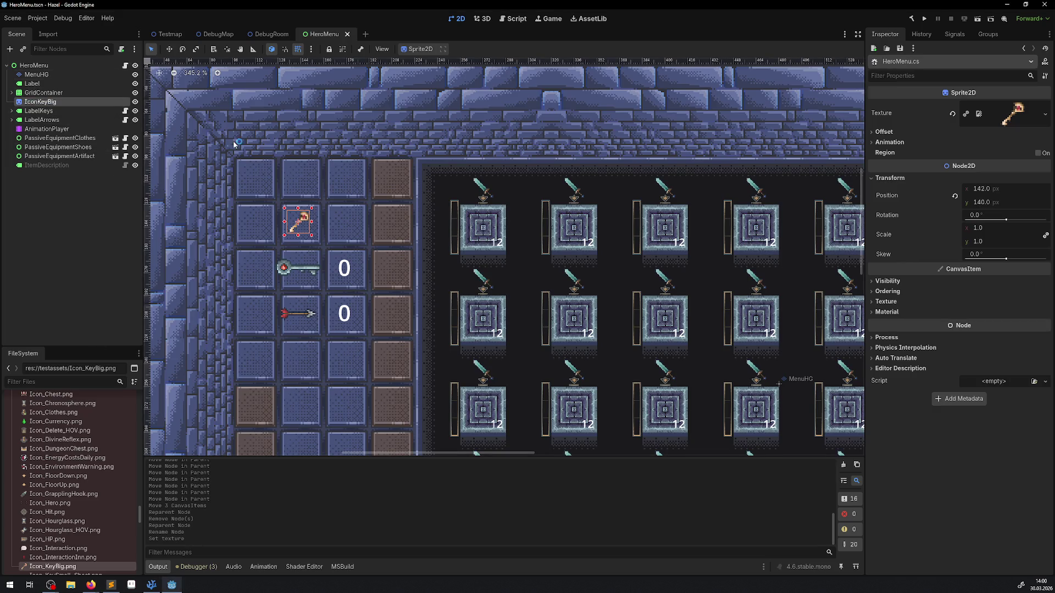
key(alt+Tab)
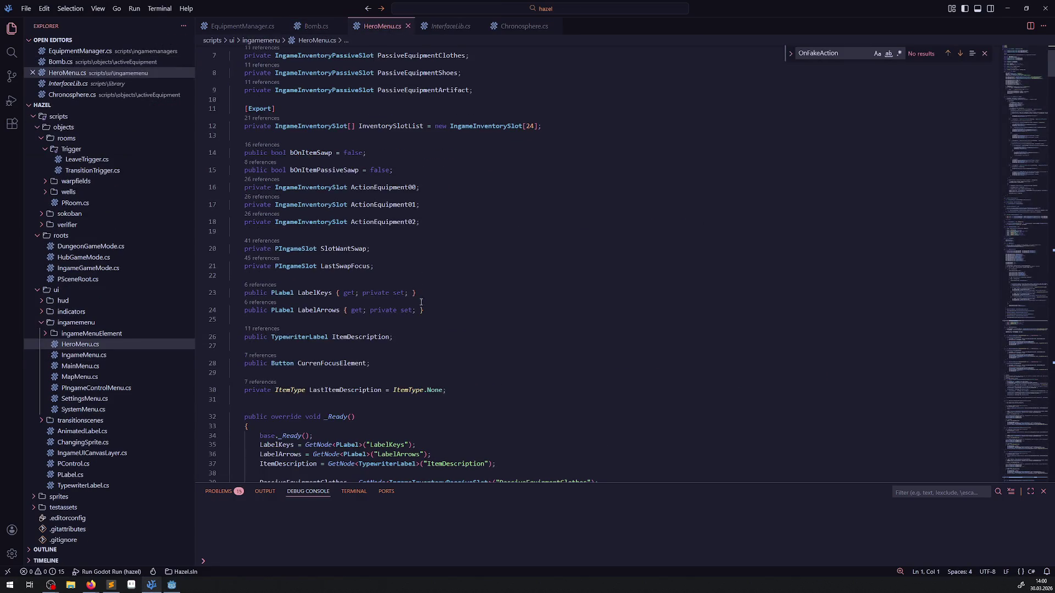
Add an IconKeyBig line below LabelArrows with copied { get; private set; } accessors.
click(449, 311)
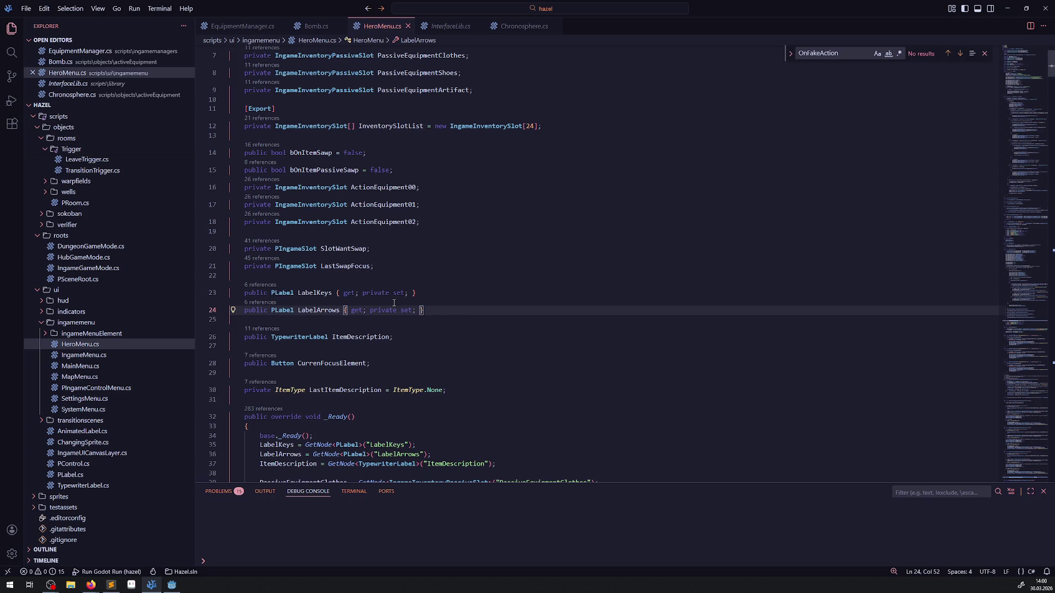
key(Return)
key(Return)
text(IconKeyBig)
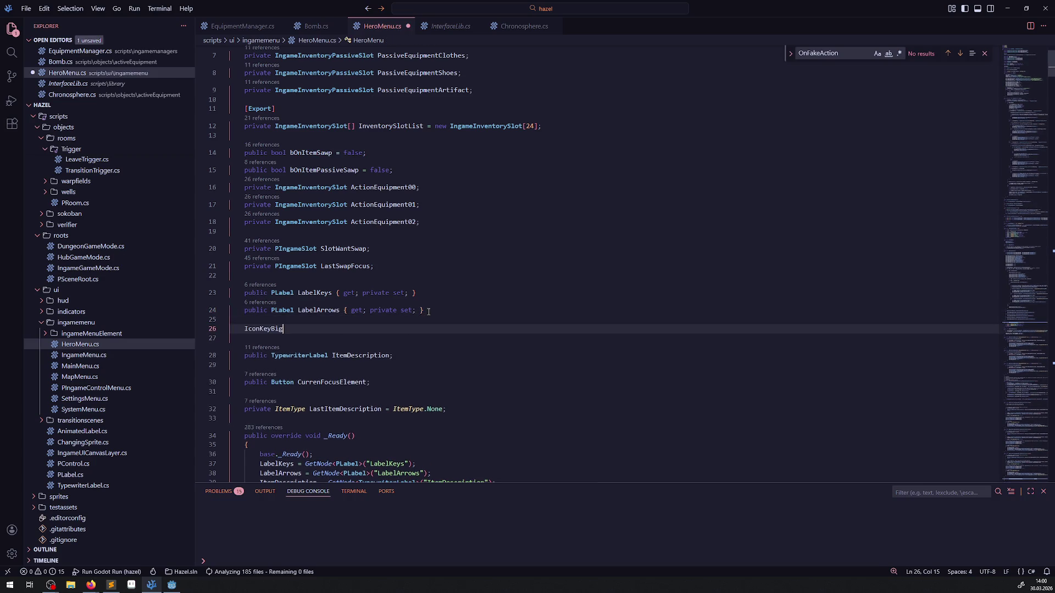
drag(433, 308, 344, 310)
key(ctrl+c)
click(304, 330)
key(ctrl+v)
Declare IconKeyBig as public Sprite2D and save HeroMenu.cs.
click(242, 330)
text(publi)
text(c Sprite2D)
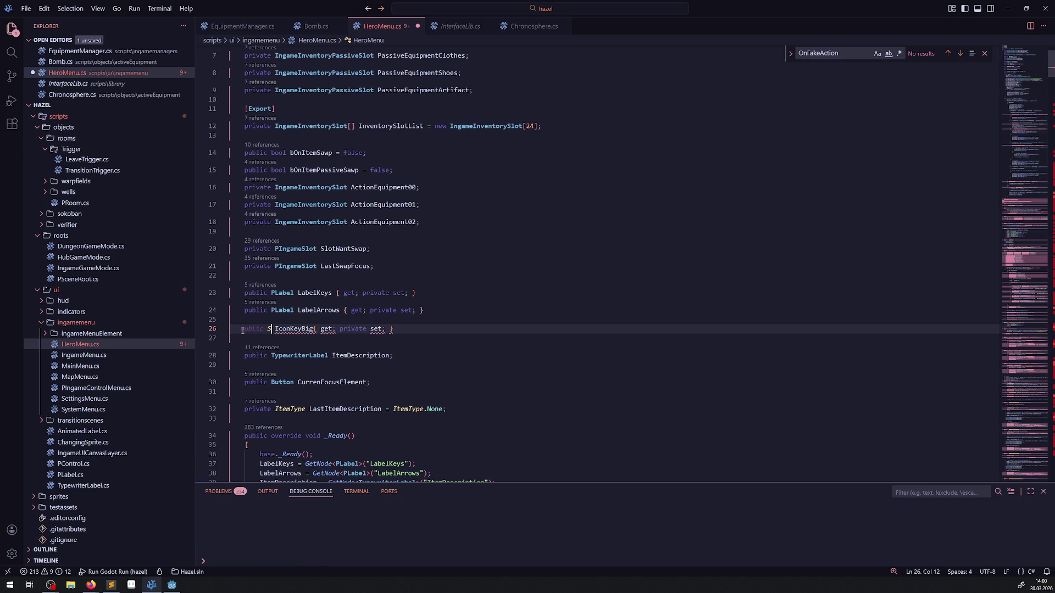
key(ctrl+s)
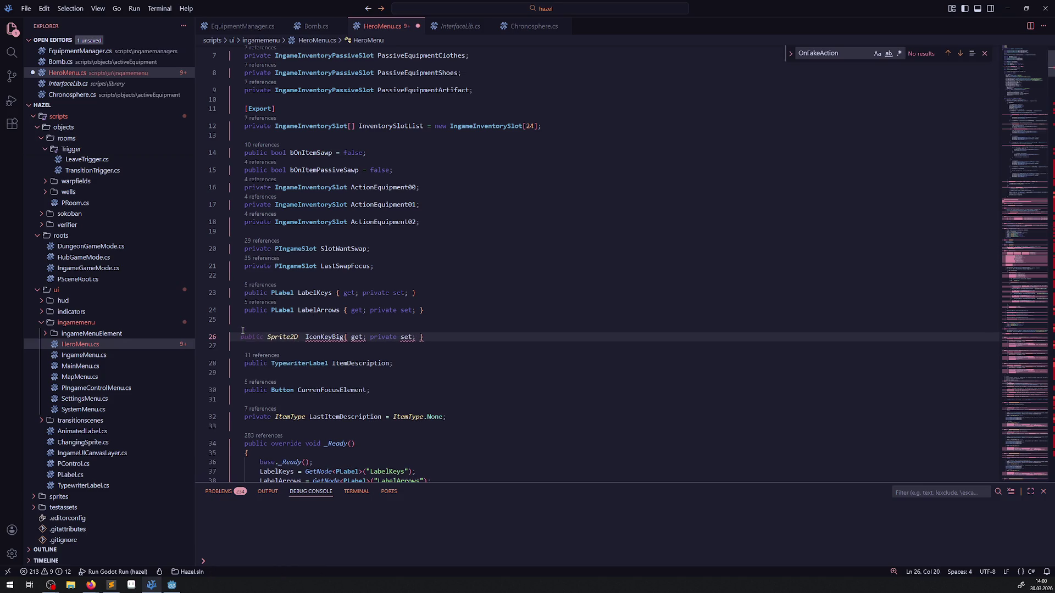
double_click(320, 336)
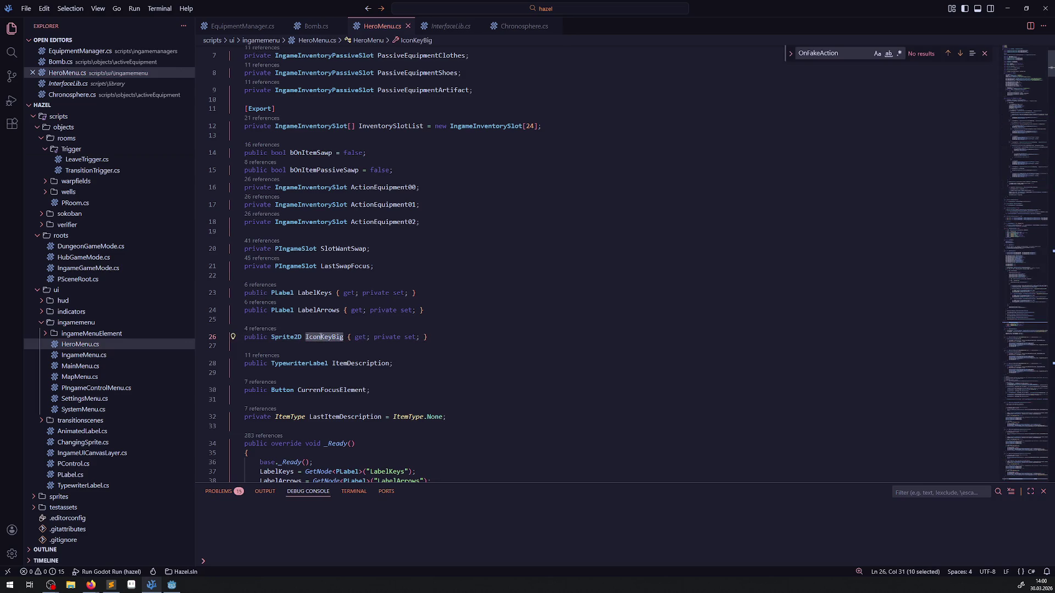
scroll(390, 342, down, 4)
double_click(319, 346)
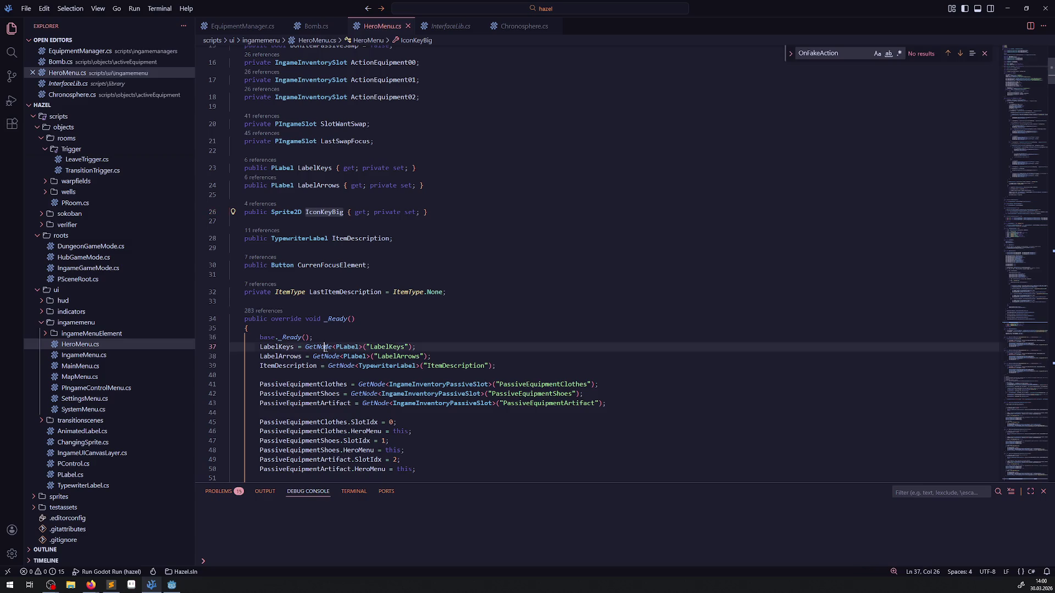
Duplicate the LabelKeys GetNode line in _Ready, renaming the variable and node path to IconKeyBig.
key(ctrl+f)
click(247, 328)
click(321, 347)
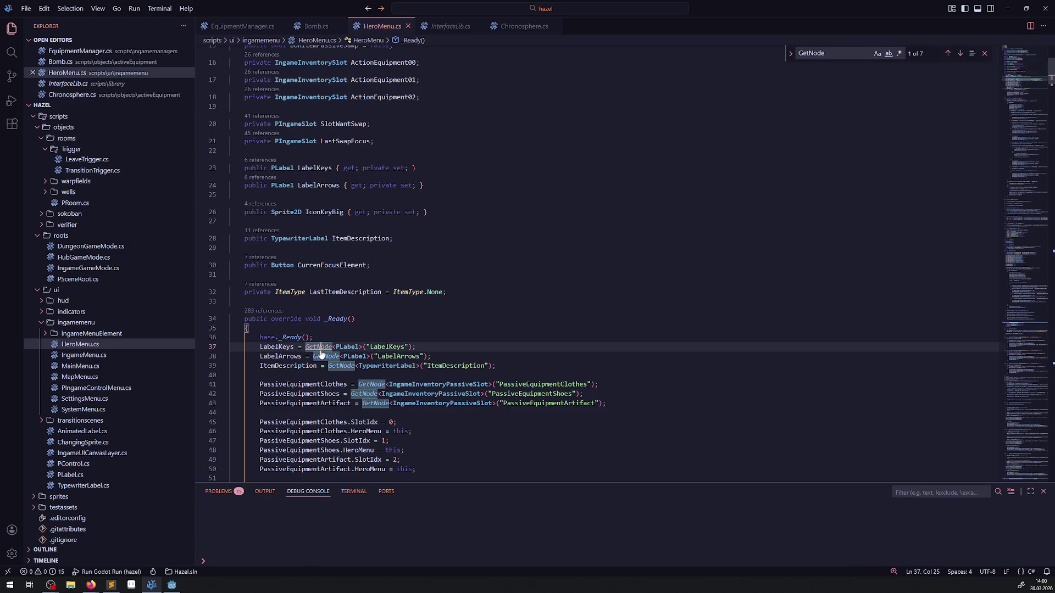
key(shift+alt+Down)
double_click(276, 347)
text(IconKeyBig)
double_click(390, 347)
text(IconKeyBig)
Make the IconKeyBig lookup type Sprite2D and save HeroMenu.cs.
double_click(348, 346)
text(Spritete2D)
key(ctrl+s)
double_click(347, 346)
text(Sprite2D)
key(ctrl+s)
Add an 'IconKeyBig.Visible =' line after the child loop in _Ready and save.
click(569, 278)
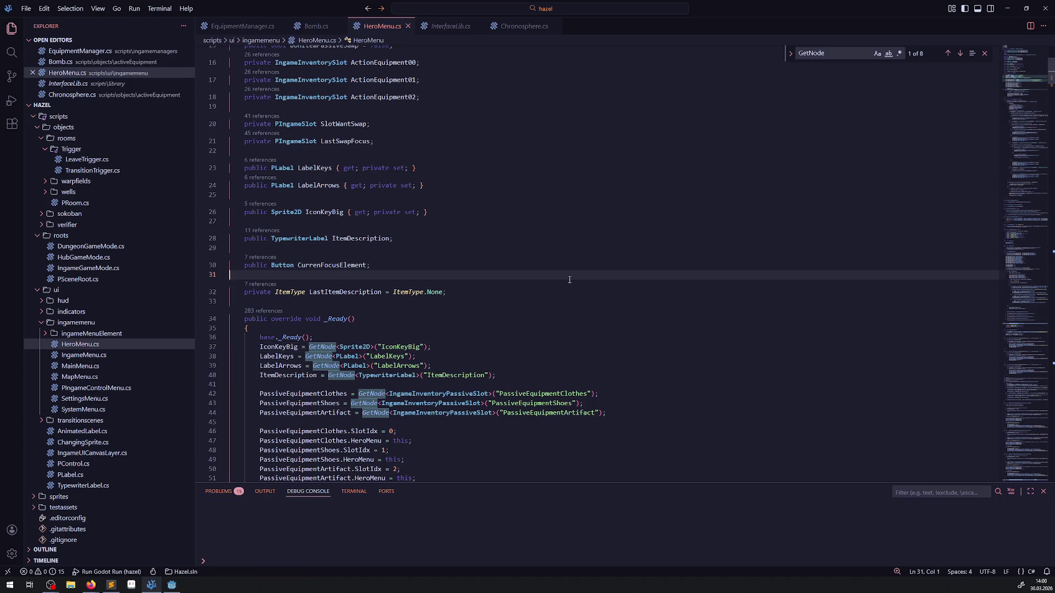
scroll(354, 118, down, 5)
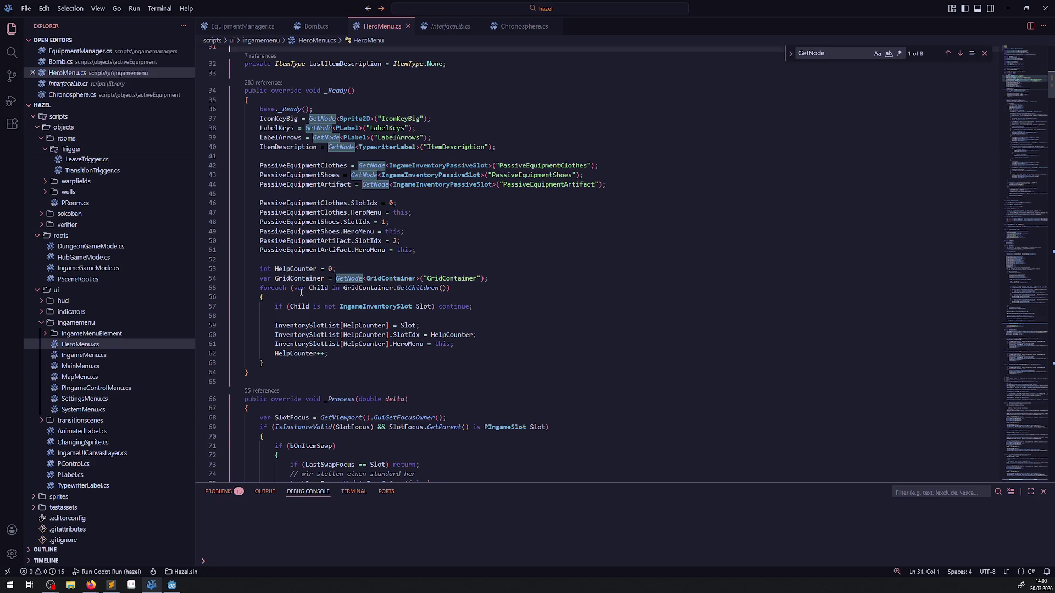
click(283, 363)
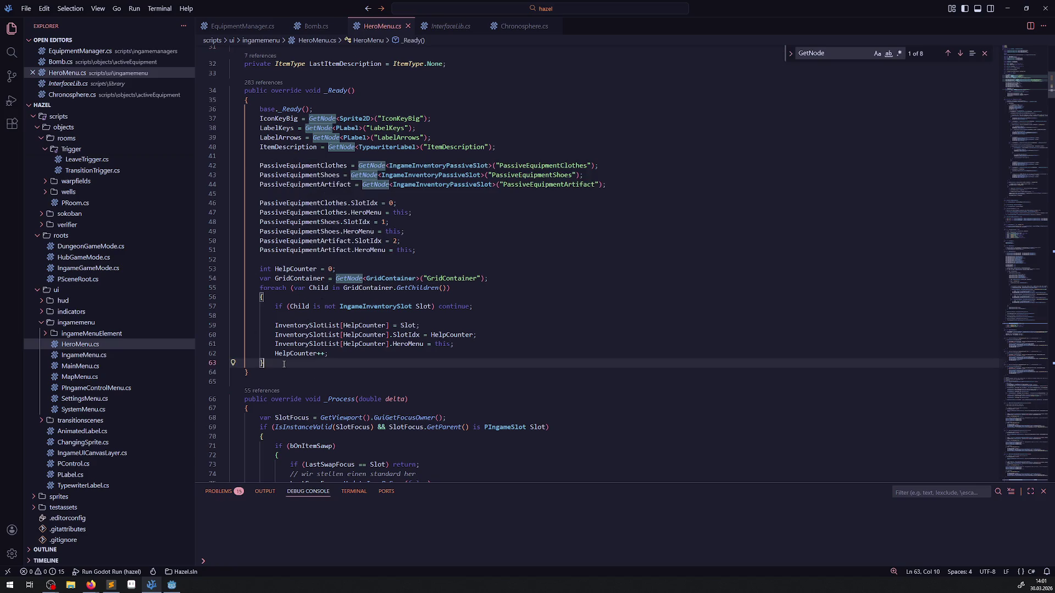
key(Return)
key(Return)
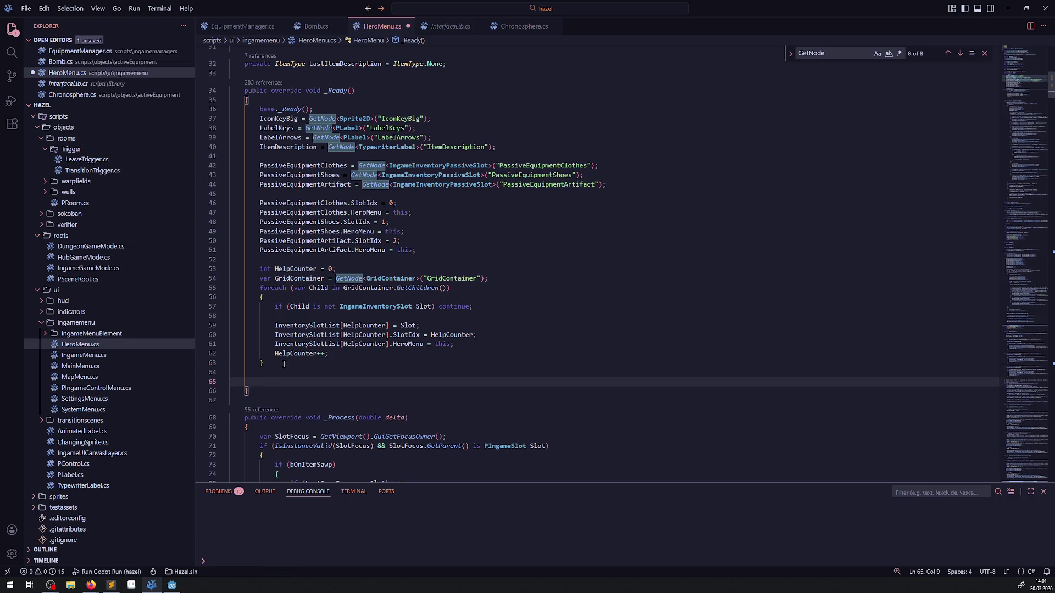
text(if() IconKeyBig)
text(.Vis)
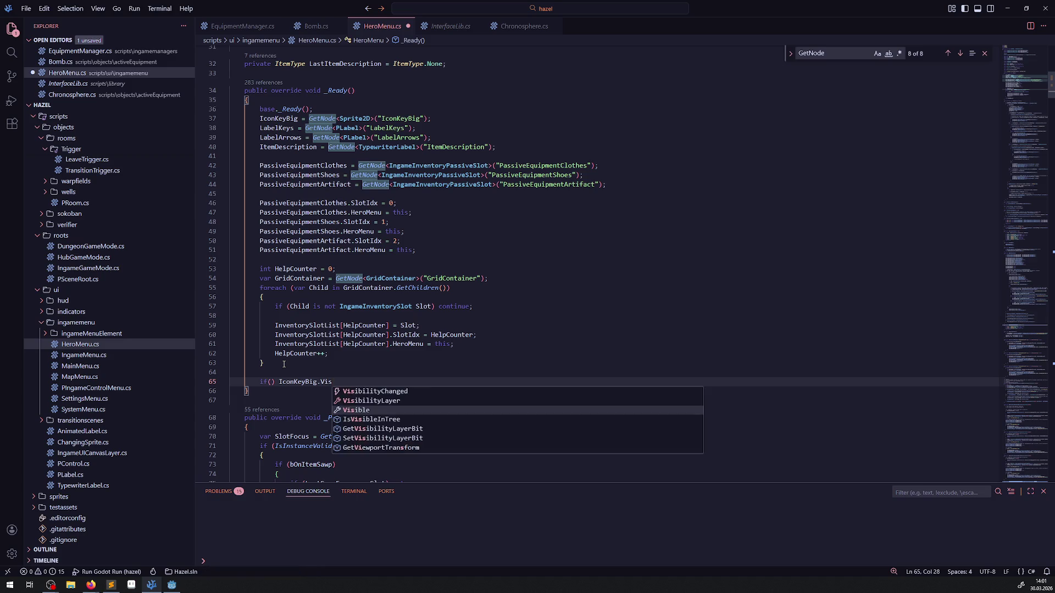
key(Tab)
text(=)
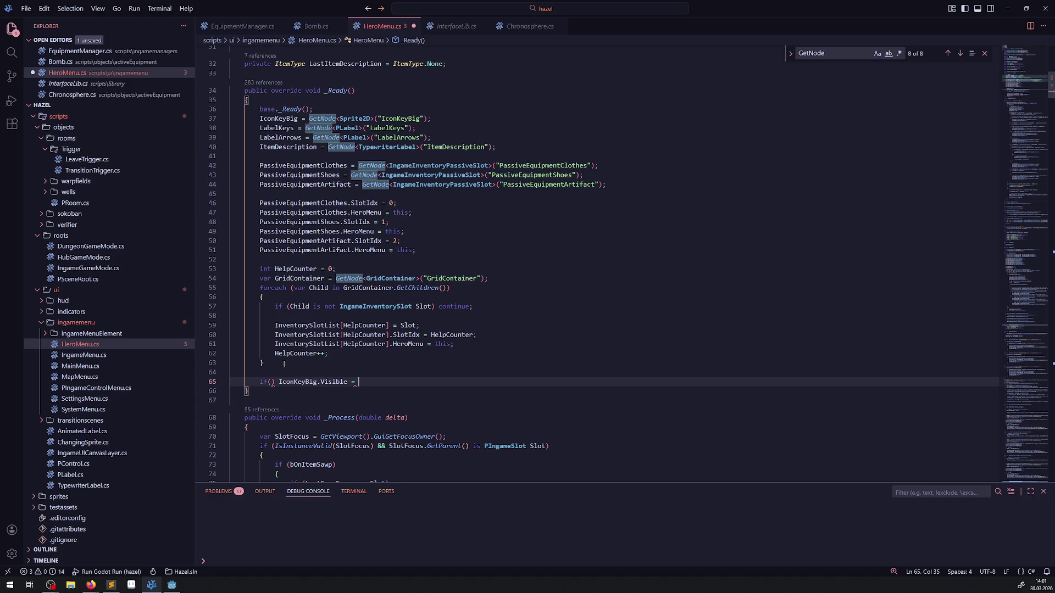
drag(253, 381, 278, 382)
key(BackSpace)
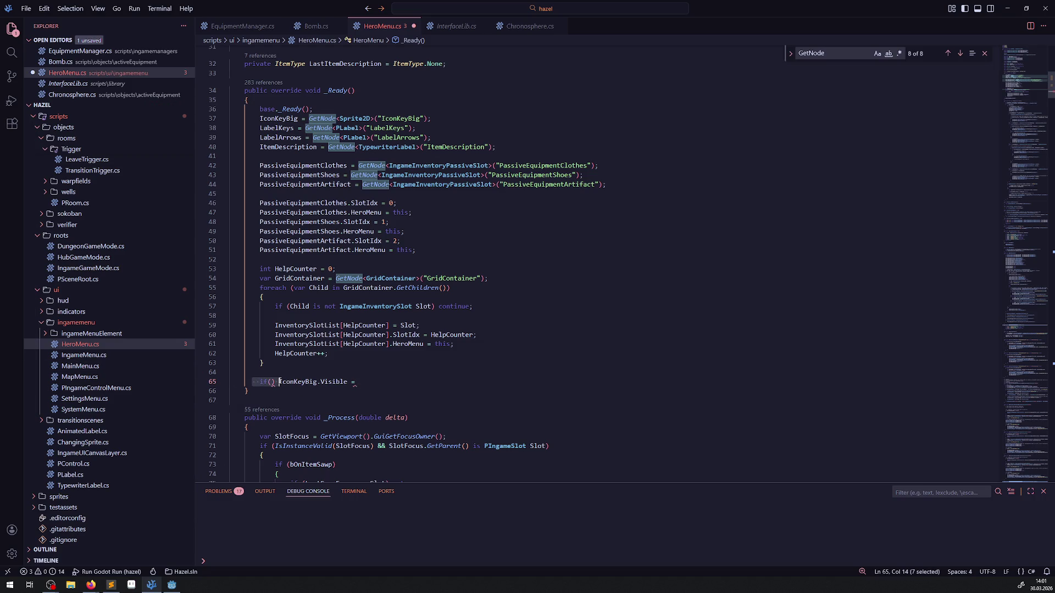
key(ctrl+s)
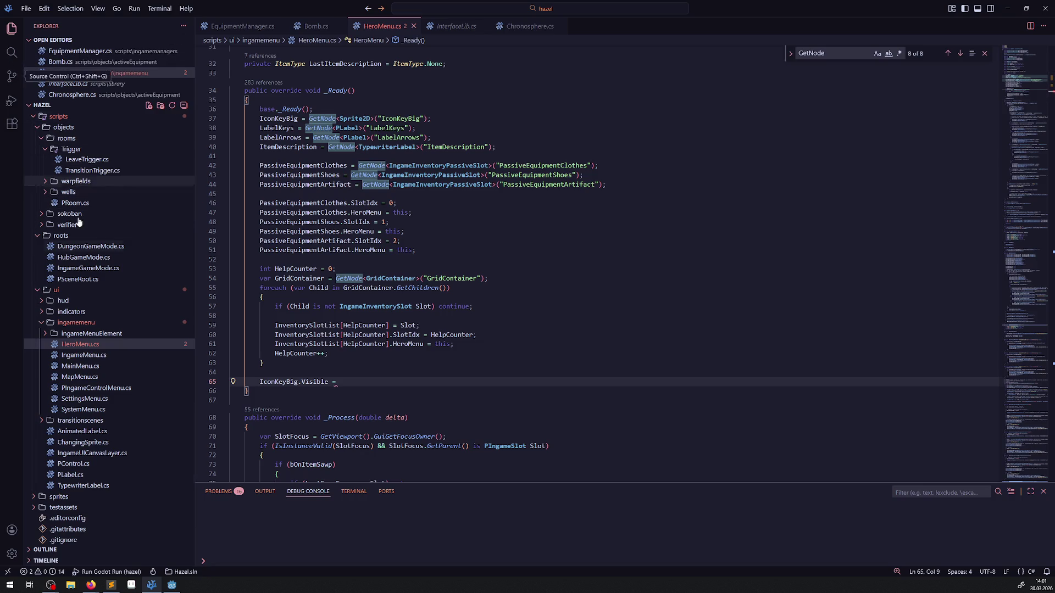
Open DoorKey.cs from the doors scripts folder and copy its key-count check.
scroll(117, 432, up, 3)
scroll(117, 433, up, 10)
key(Up)
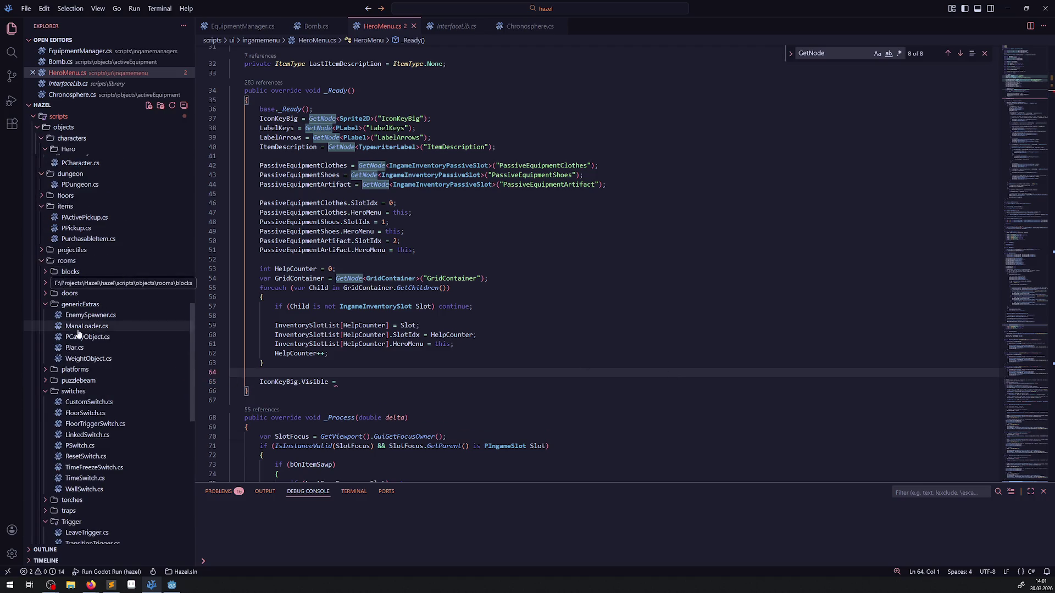
scroll(99, 319, up, 5)
scroll(83, 312, up, 15)
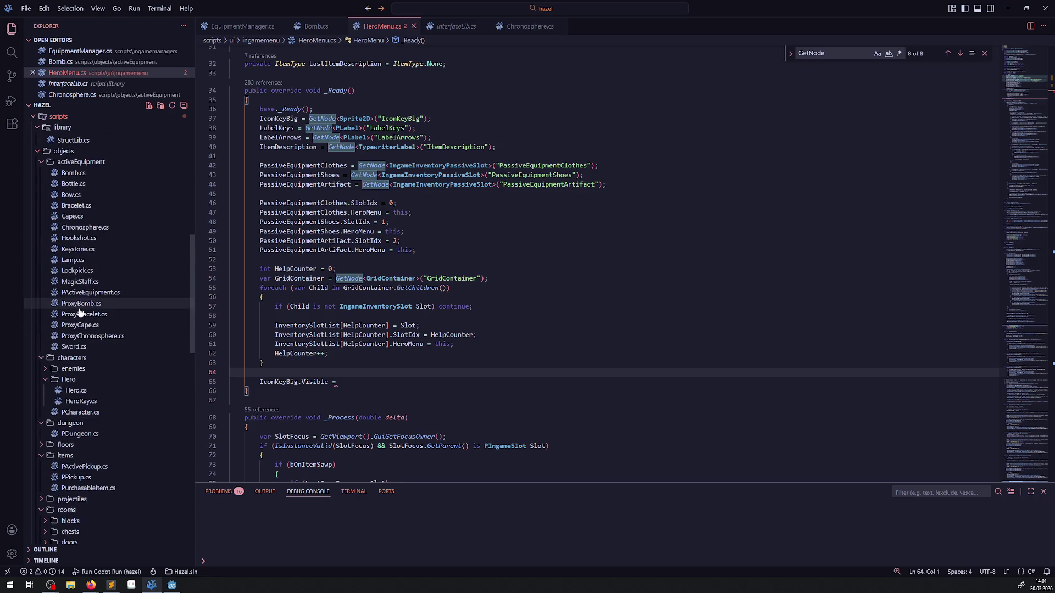
scroll(87, 403, down, 12)
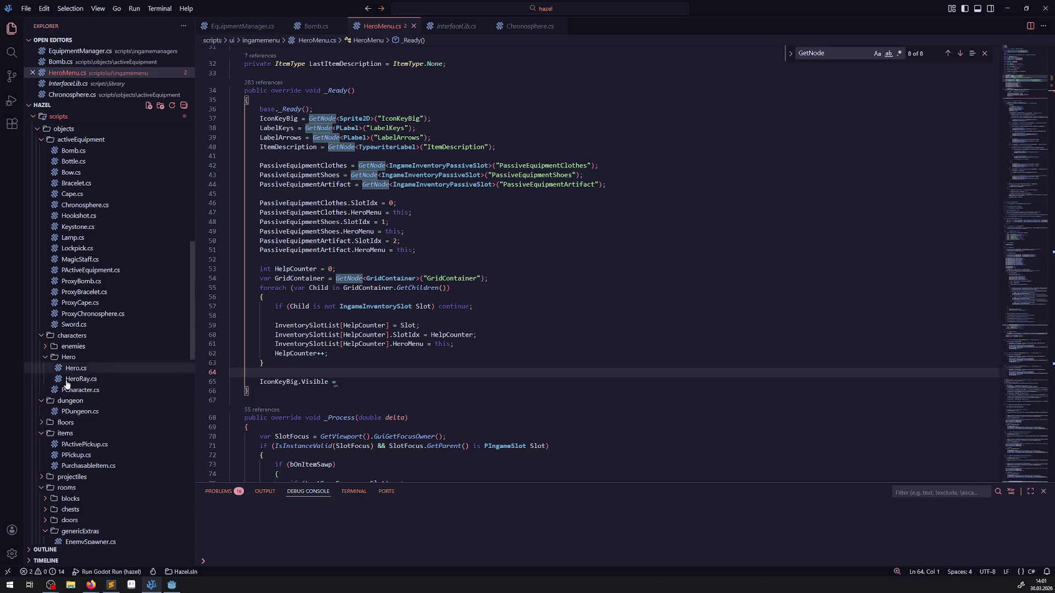
scroll(55, 501, down, 2)
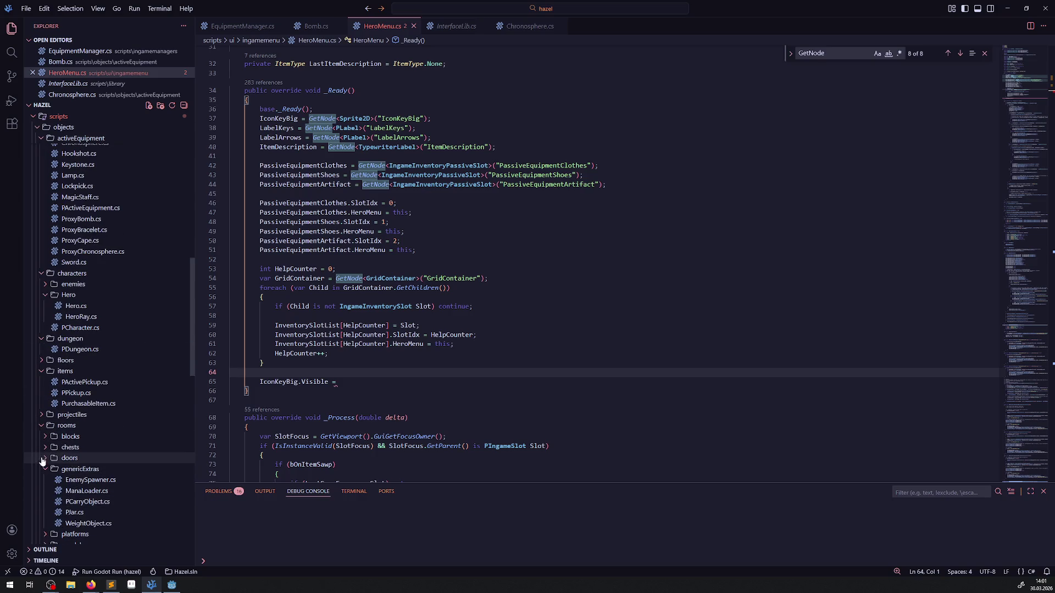
click(50, 458)
scroll(52, 458, down, 1)
double_click(81, 449)
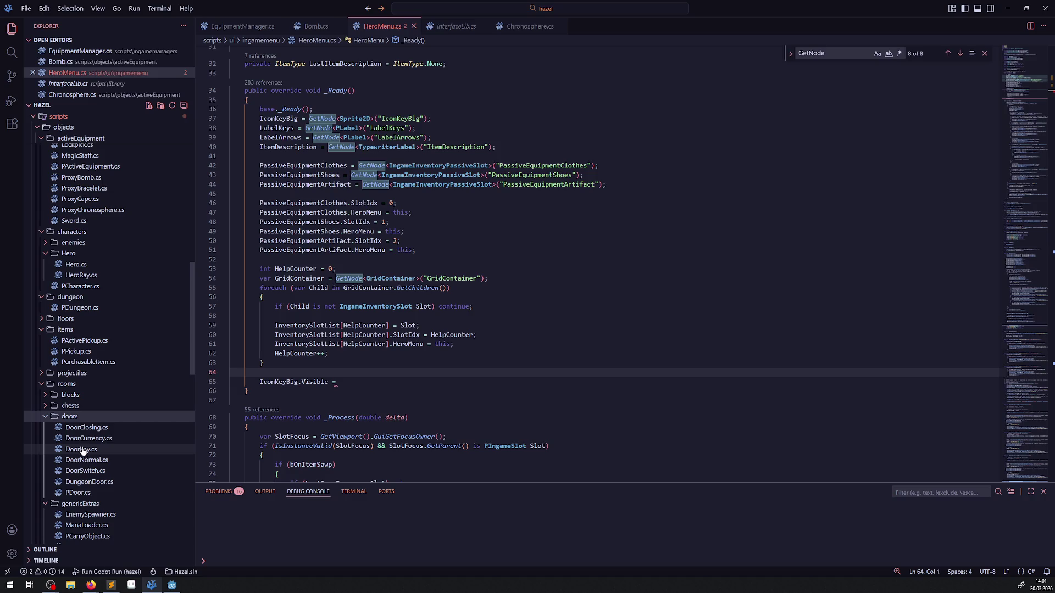
scroll(504, 300, down, 10)
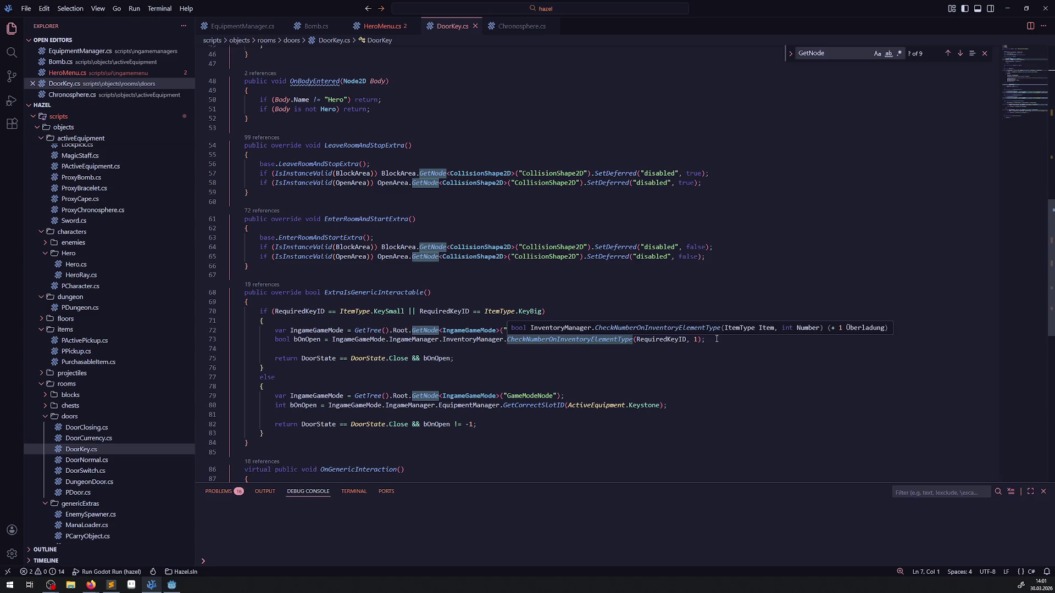
mouse_move(722, 339)
mouse_down()
mouse_move(325, 348)
mouse_move(332, 341)
mouse_up()
key(ctrl+c)
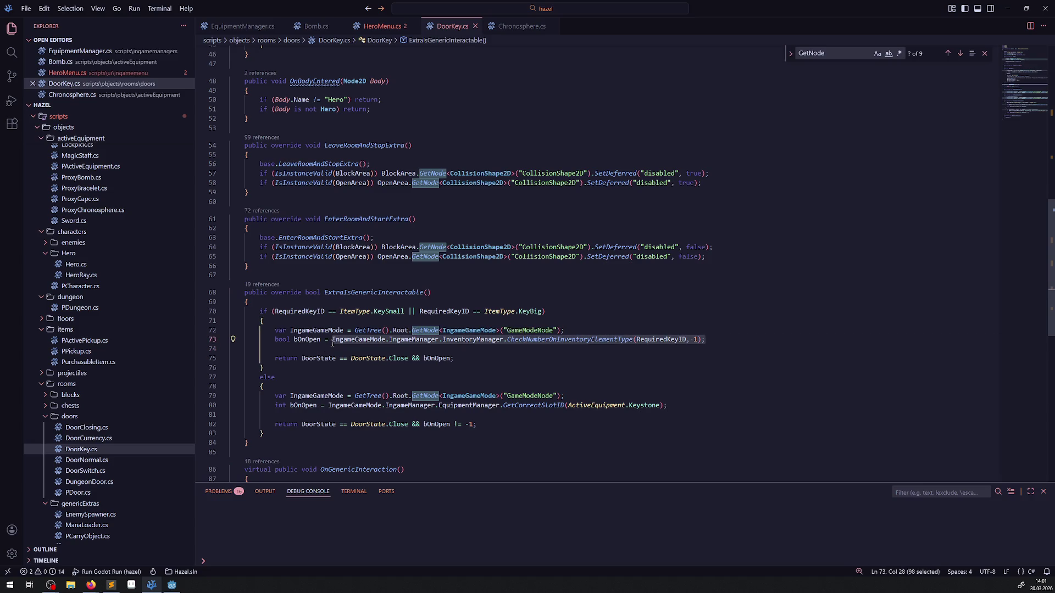
Paste the check at line 65 with InventoryElementType.KeyBig replacing RequiredKeyID, and save.
click(383, 26)
click(340, 381)
key(ctrl+v)
double_click(660, 383)
key(BackSpace)
key(ctrl+space)
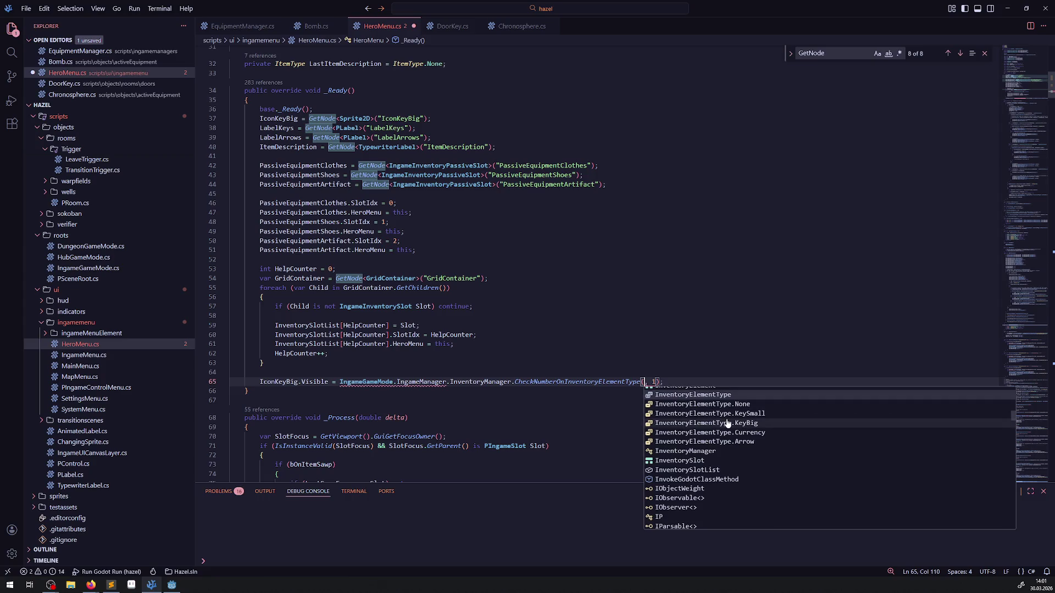
click(727, 423)
key(ctrl+s)
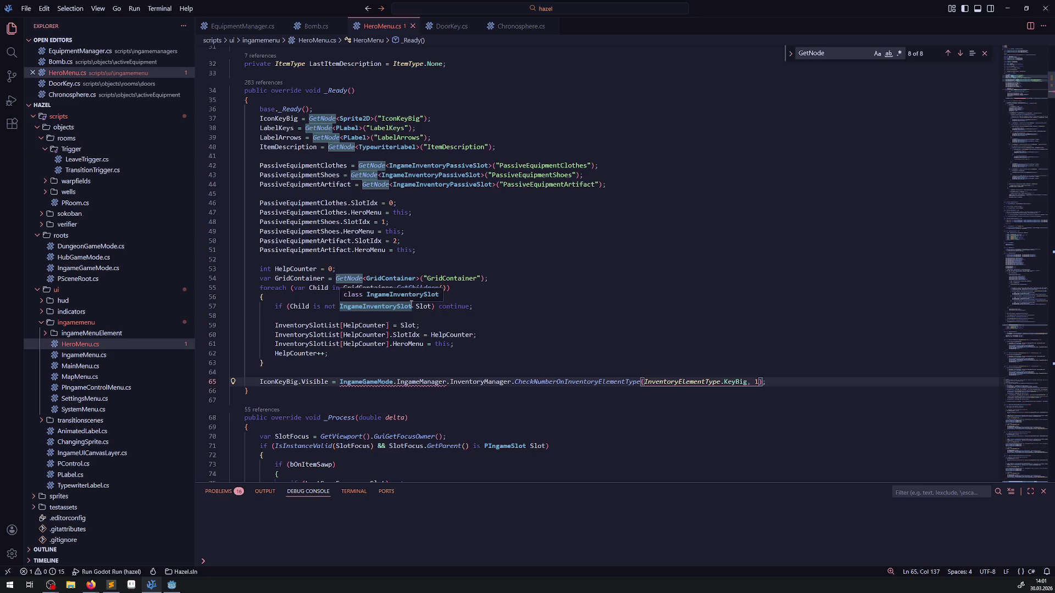
scroll(410, 305, down, 2)
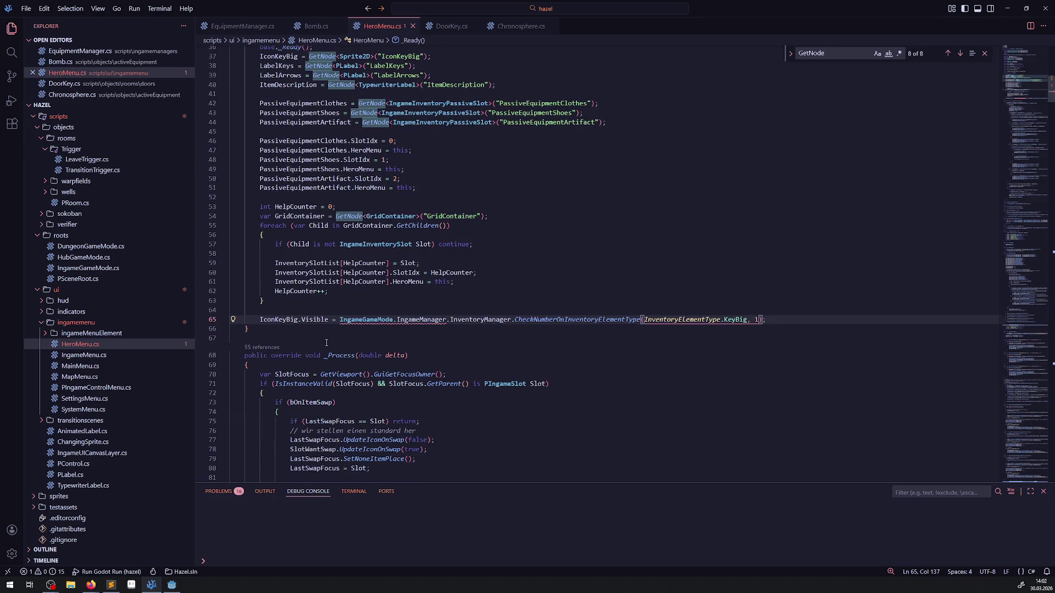
Delete the big-key visibility line from _Ready and save HeroMenu.cs.
scroll(323, 346, down, 9)
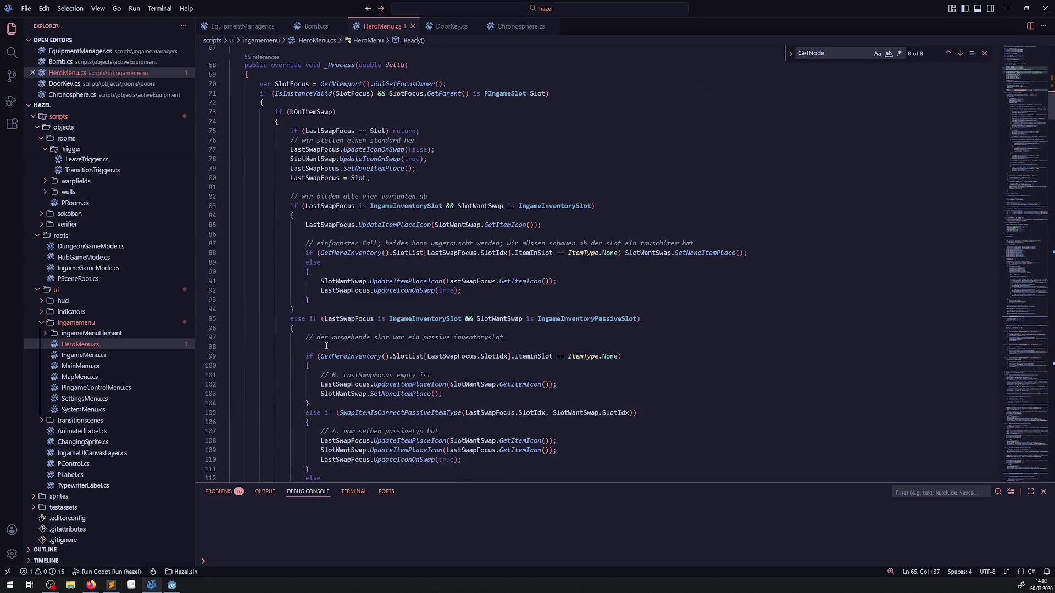
scroll(327, 347, up, 3)
drag(255, 137, 769, 134)
key(ctrl+c)
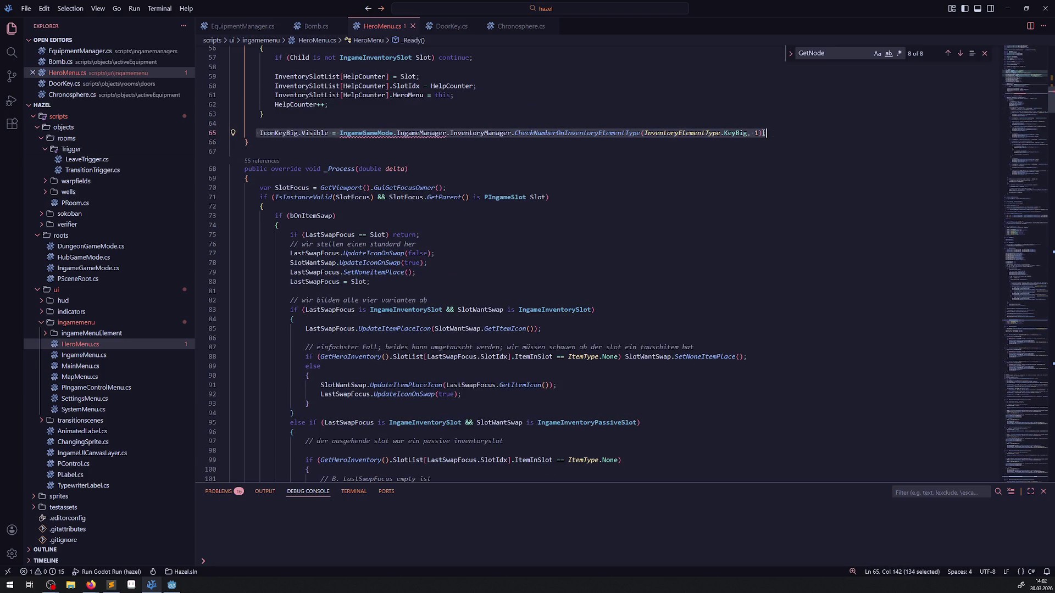
key(BackSpace)
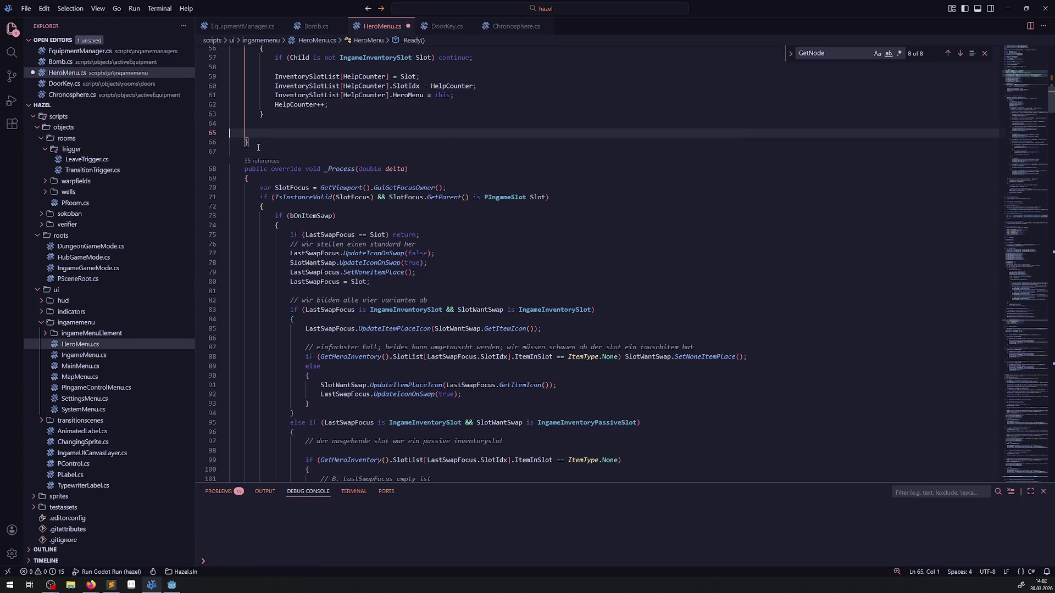
key(BackSpace)
key(BackSpace)
scroll(447, 239, down, 3)
key(ctrl+s)
Paste the big-key visibility line at the top of UpdateInventory.
scroll(447, 238, up, 2)
scroll(447, 238, down, 20)
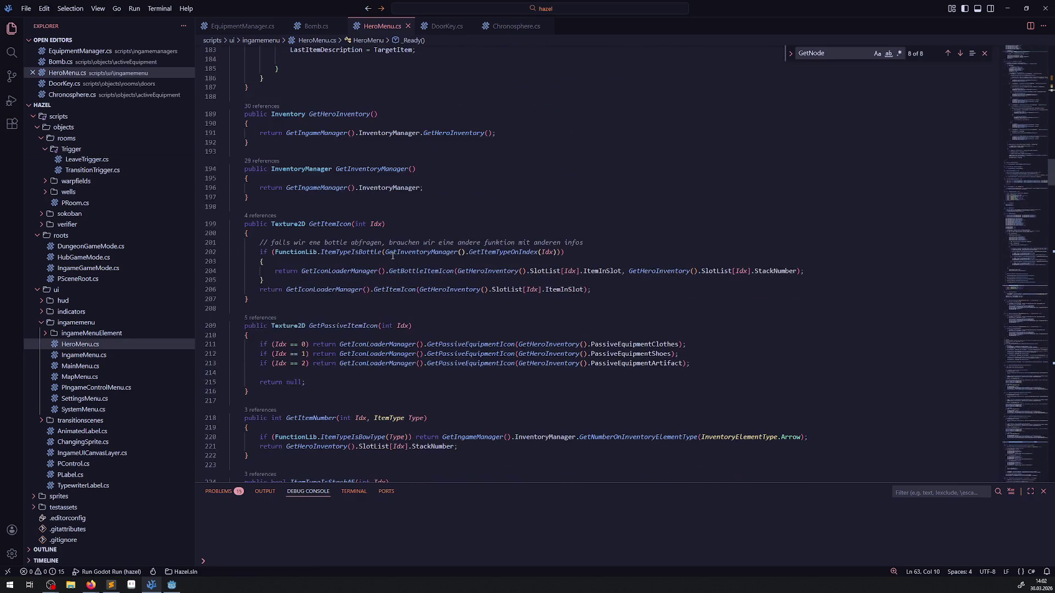
scroll(392, 255, down, 10)
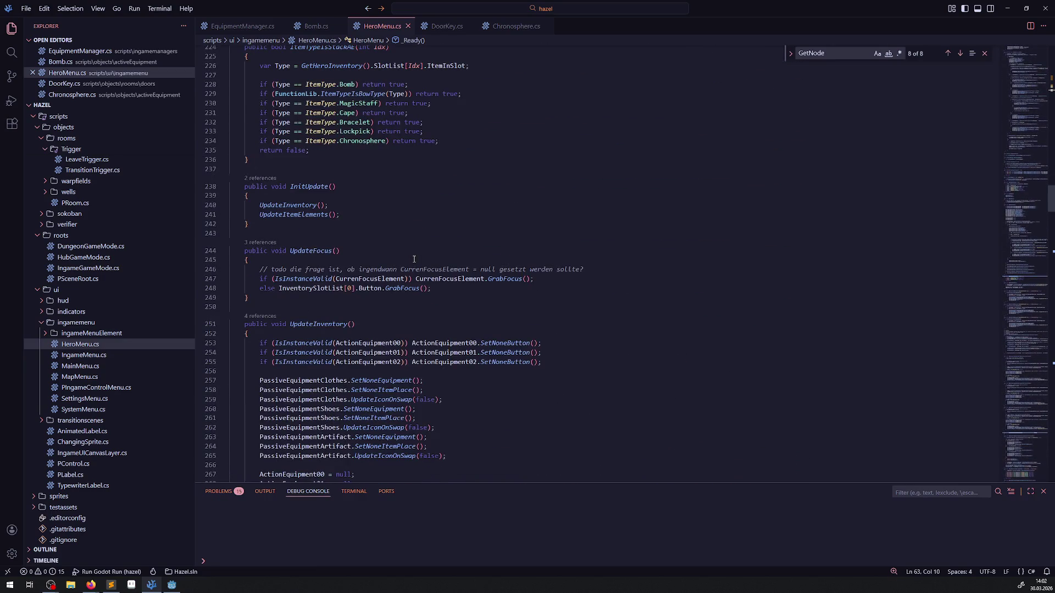
scroll(414, 259, down, 20)
scroll(315, 259, up, 13)
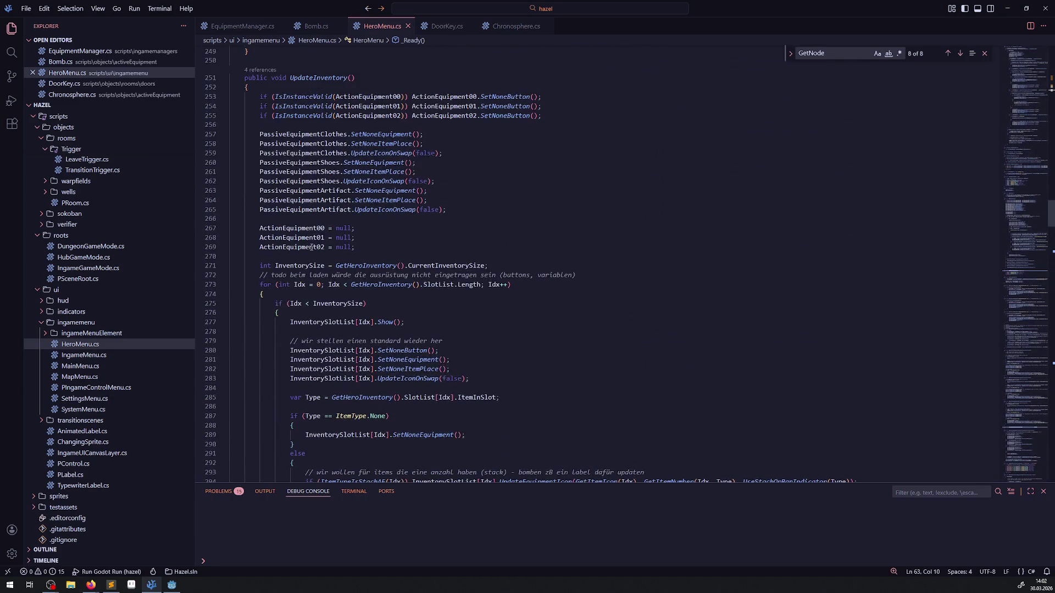
scroll(313, 251, up, 2)
click(324, 171)
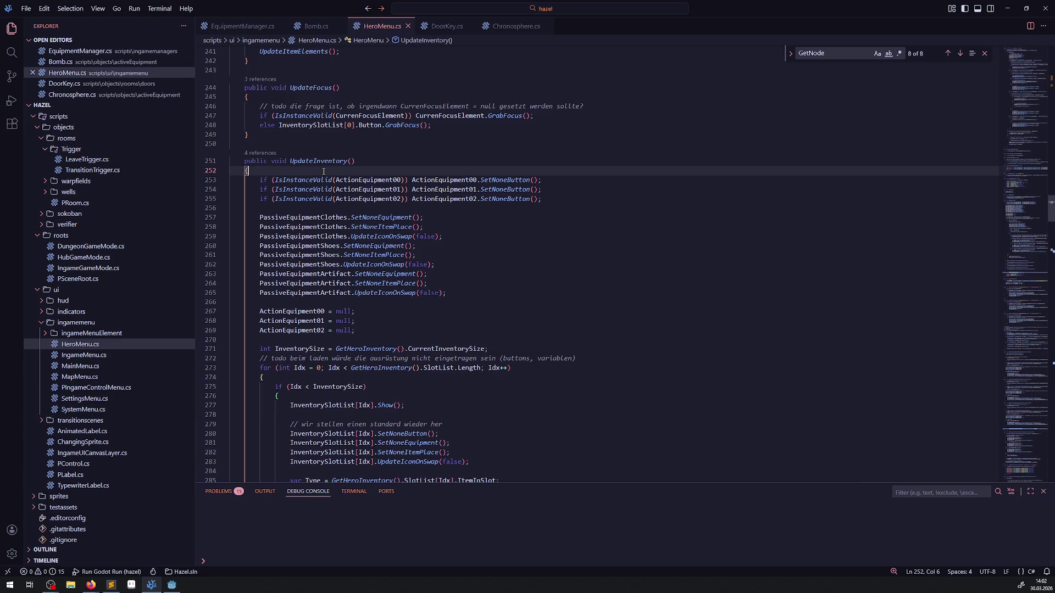
key(Return)
key(Return)
click(275, 178)
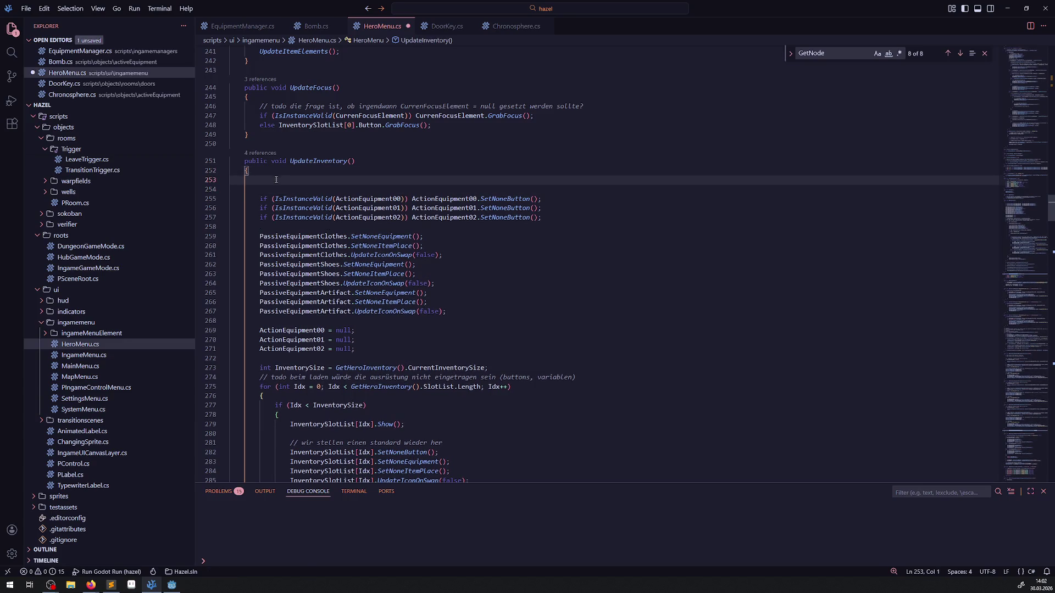
key(ctrl+v)
Check where UpdateInventory is used, then delete the big-key line from it again.
double_click(314, 163)
scroll(388, 214, up, 20)
scroll(388, 214, up, 15)
scroll(394, 216, down, 10)
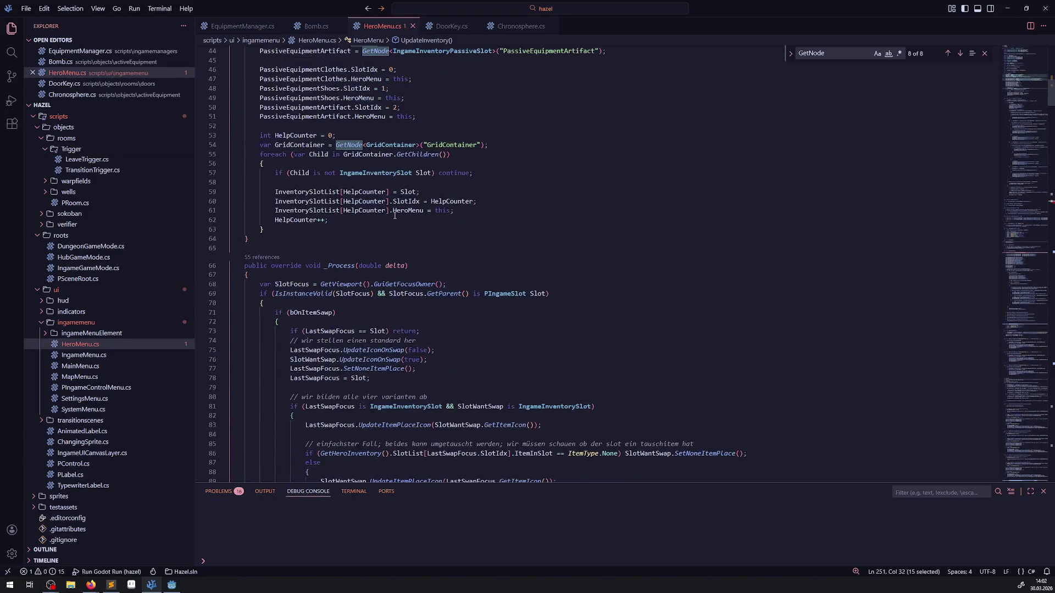
scroll(394, 216, down, 20)
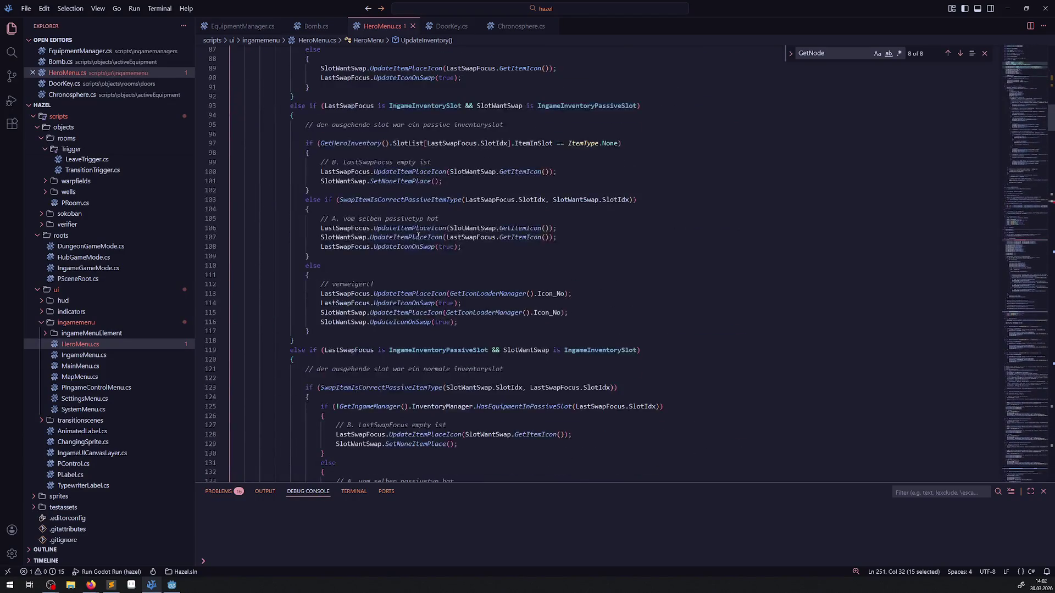
scroll(431, 237, down, 5)
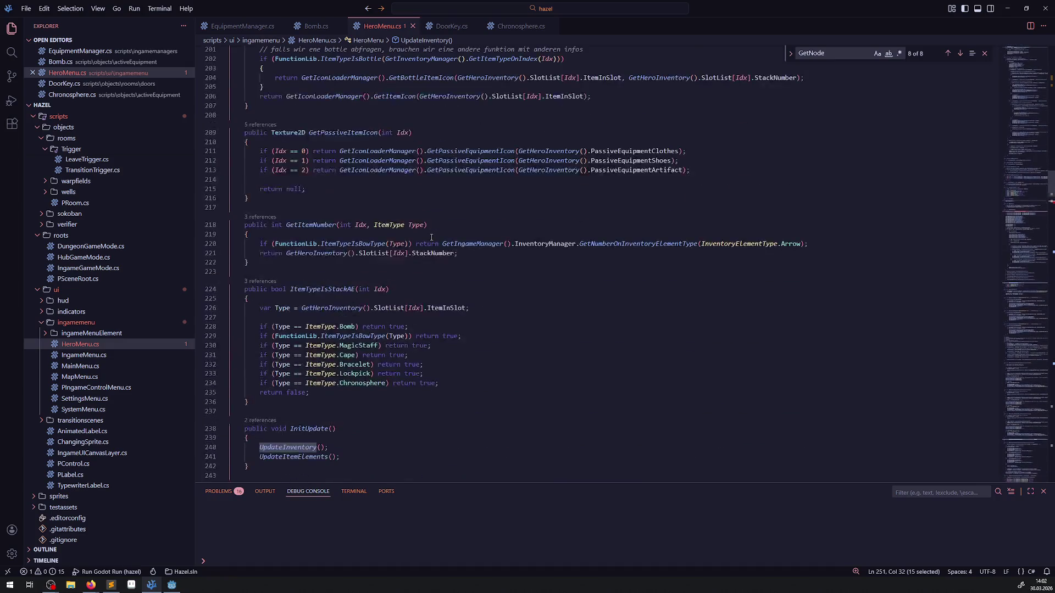
scroll(358, 323, down, 2)
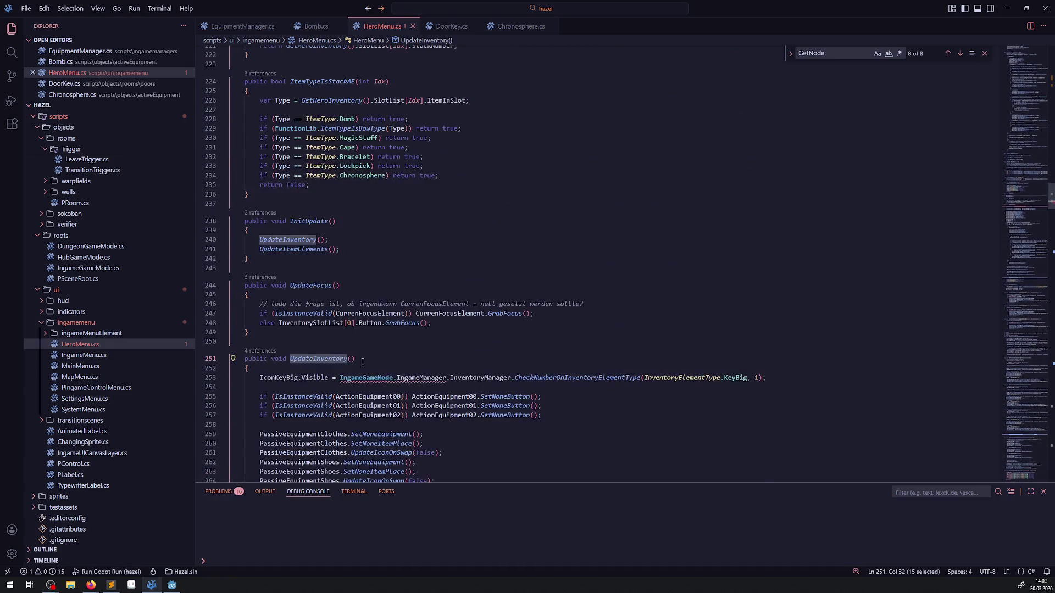
drag(753, 377, 230, 378)
key(Delete)
key(Delete)
key(Delete)
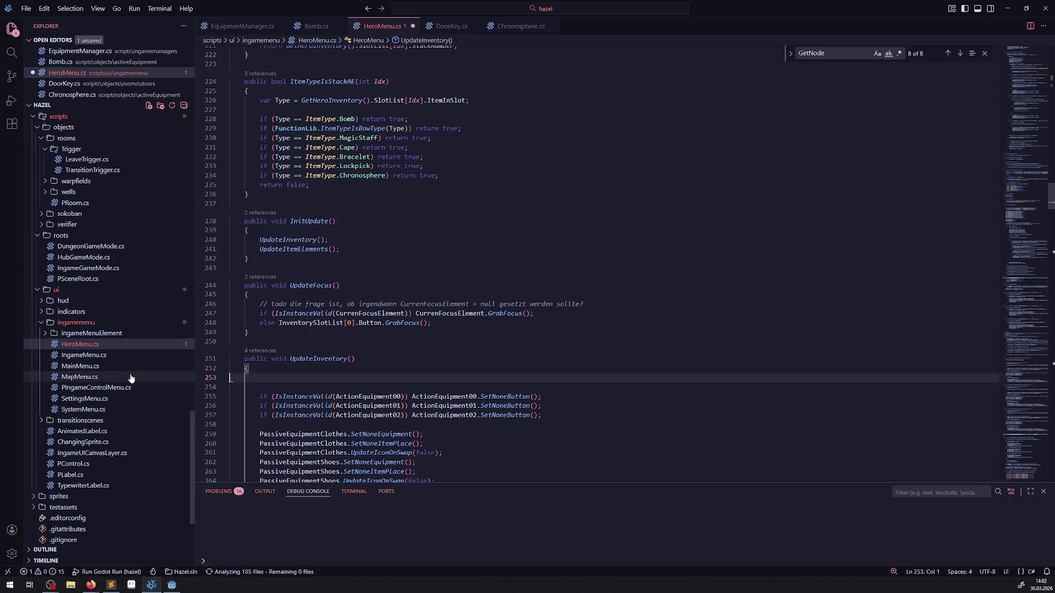
Paste the big-key visibility line into UpdateItemElements after the arrows label line.
key(ctrl+s)
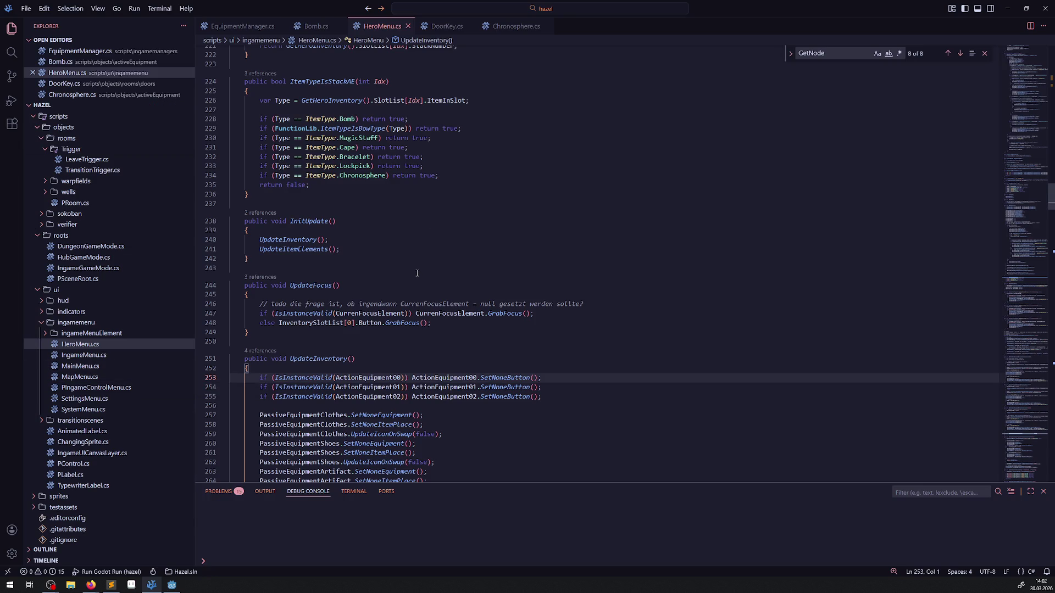
right_click(293, 254)
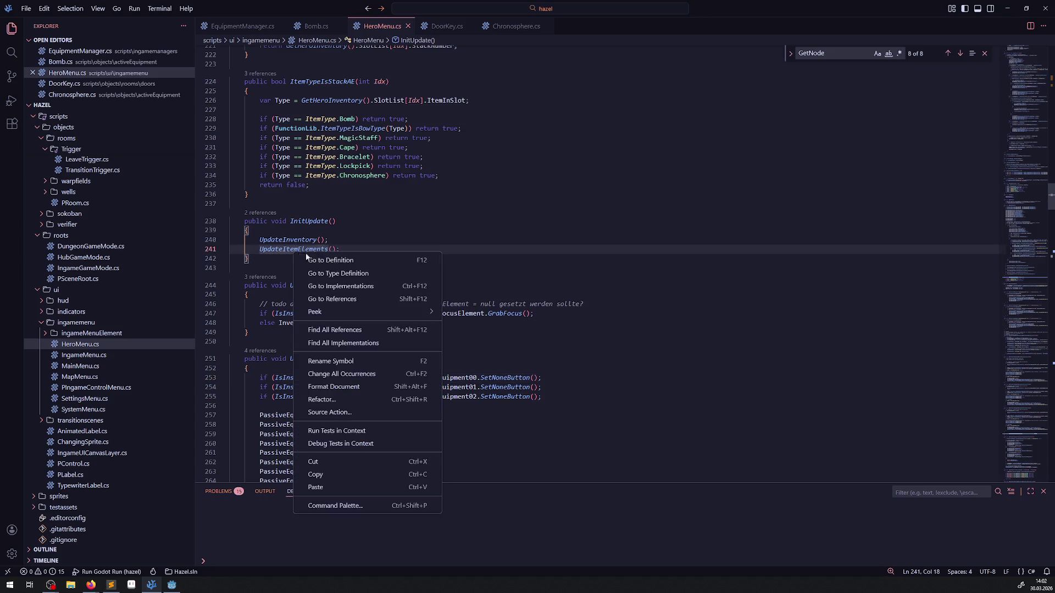
click(316, 269)
click(456, 200)
click(453, 195)
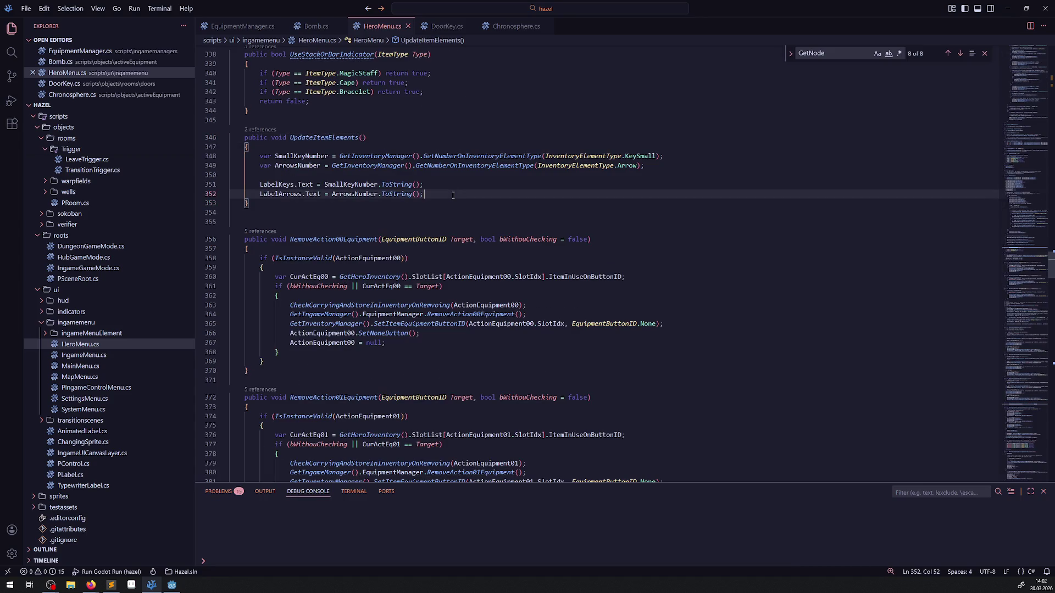
key(Return)
key(Return)
key(ctrl+v)
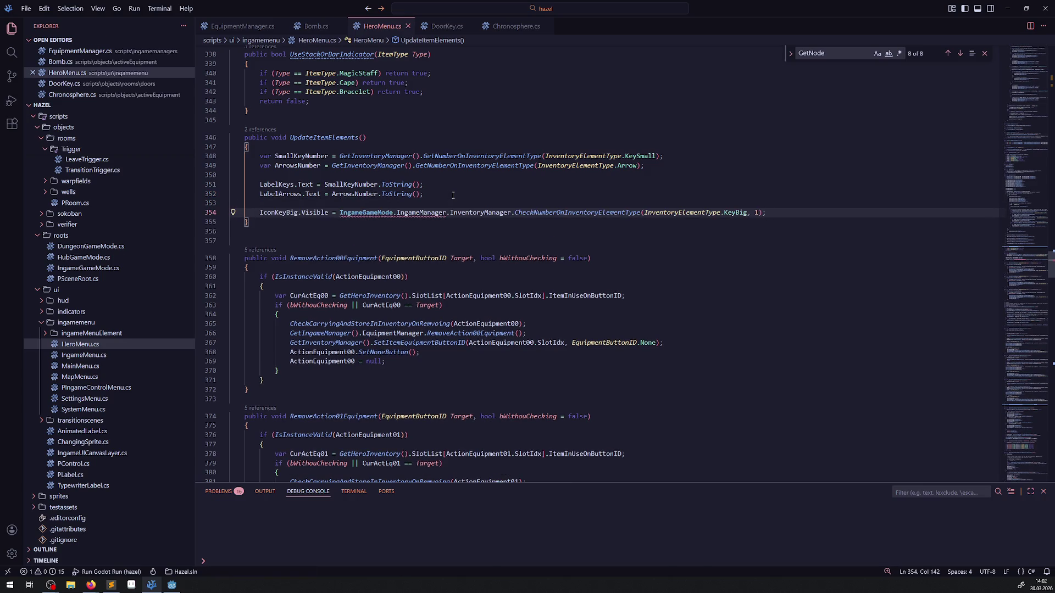
Replace the long inventory manager path on line 354 with GetInventoryManager() and save.
mouse_move(333, 166)
mouse_down()
mouse_move(511, 166)
mouse_move(411, 167)
mouse_up()
key(ctrl+c)
drag(339, 214, 513, 213)
key(ctrl+v)
click(494, 197)
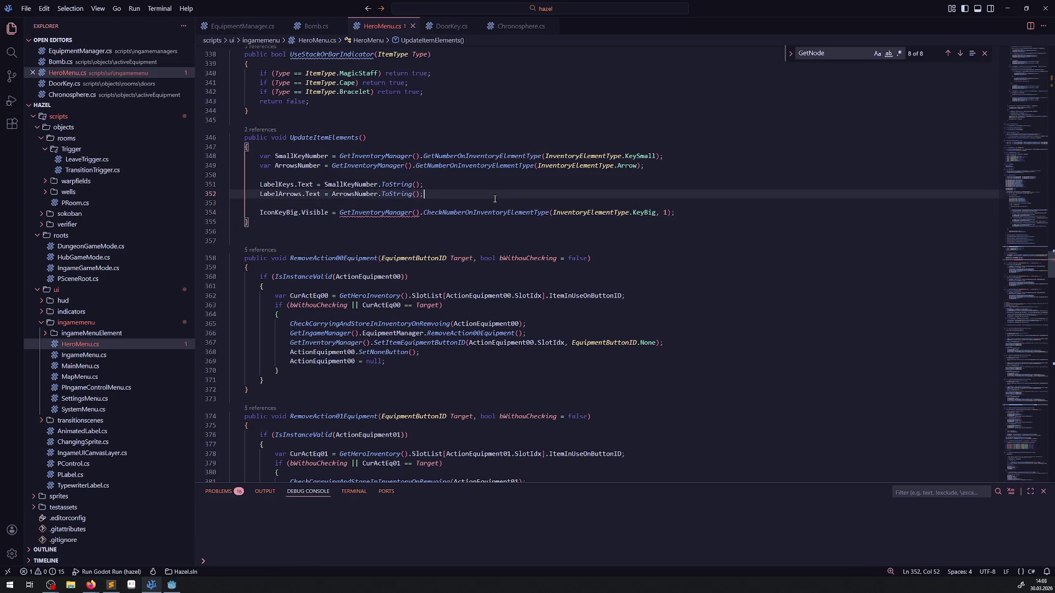
click(495, 200)
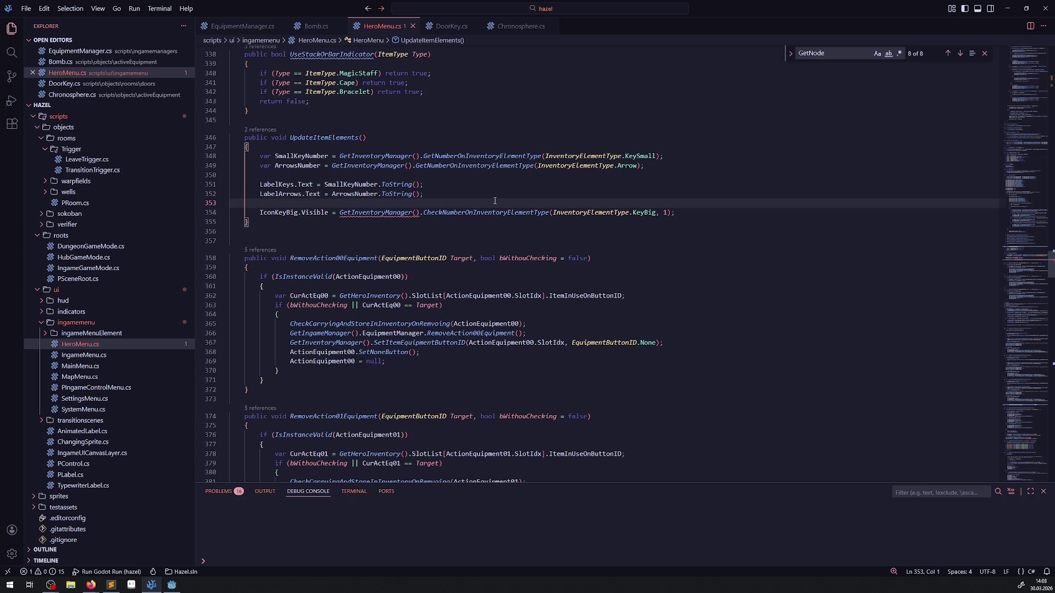
mouse_move(390, 213)
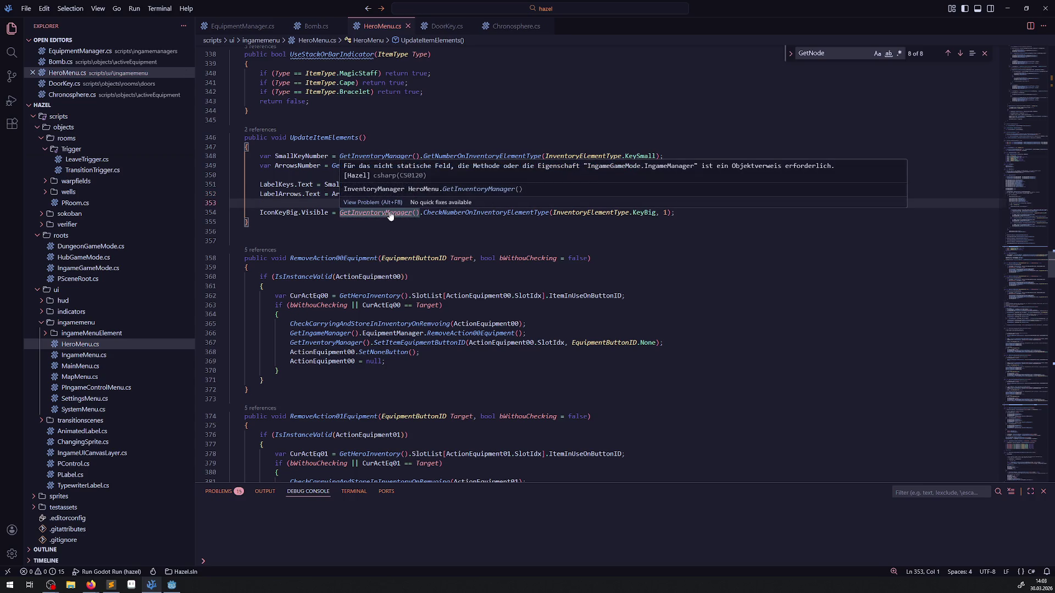
drag(339, 213, 419, 213)
key(ctrl+v)
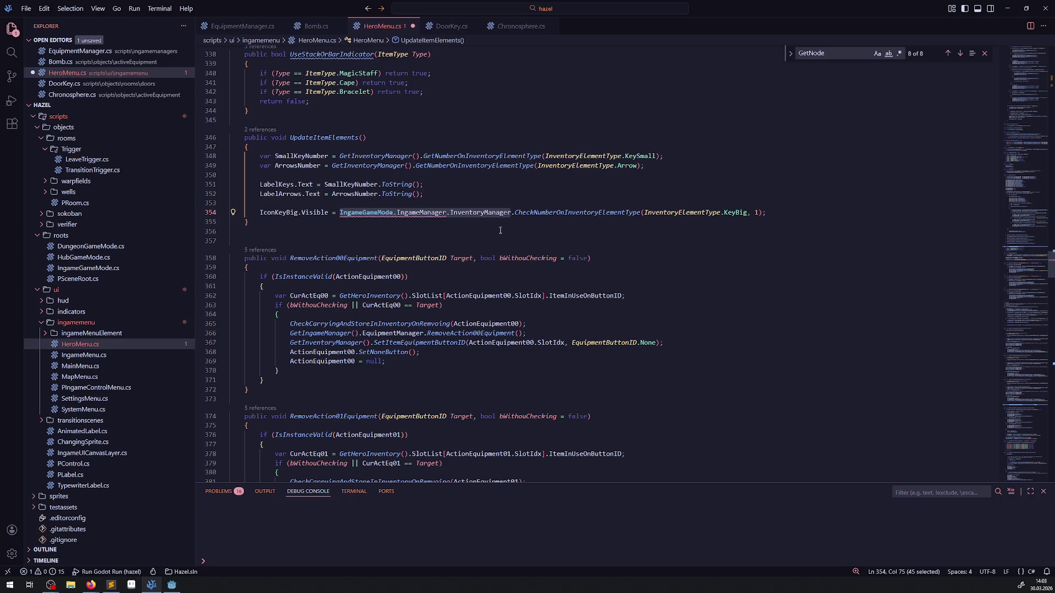
key(ctrl+v)
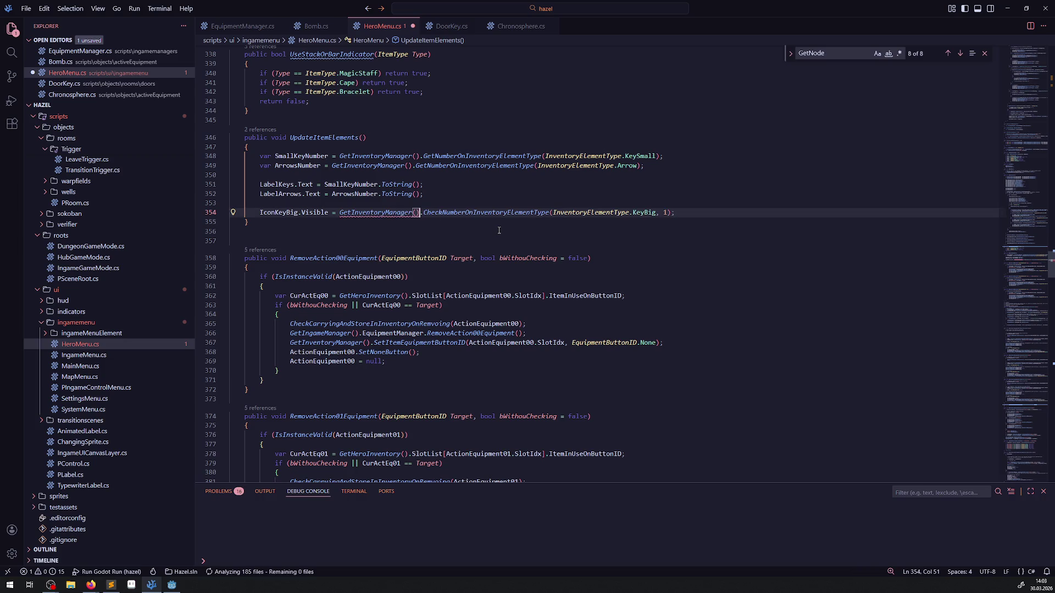
click(495, 185)
key(ctrl+s)
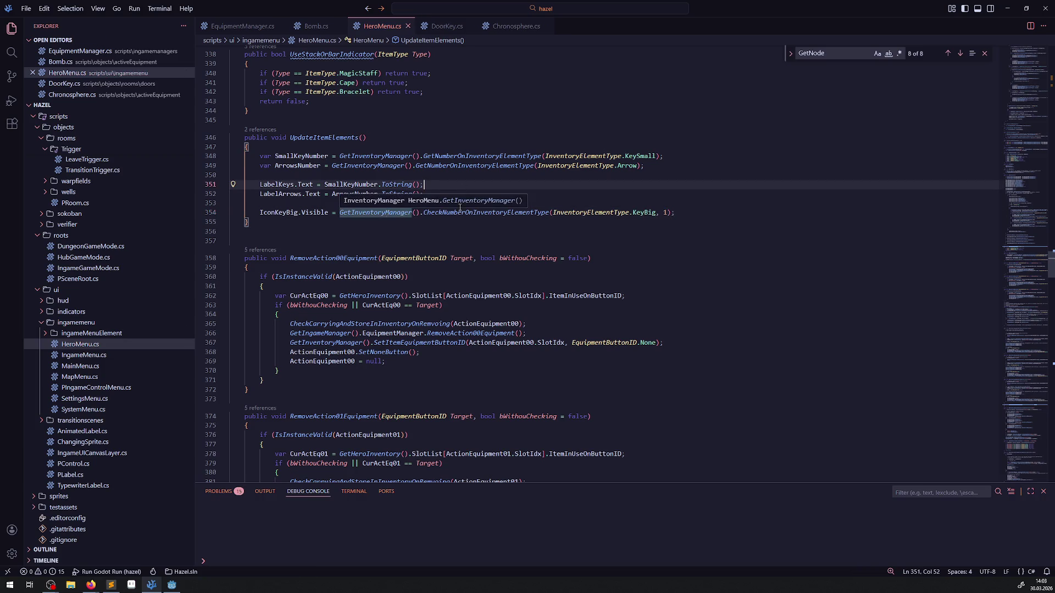
key(Down)
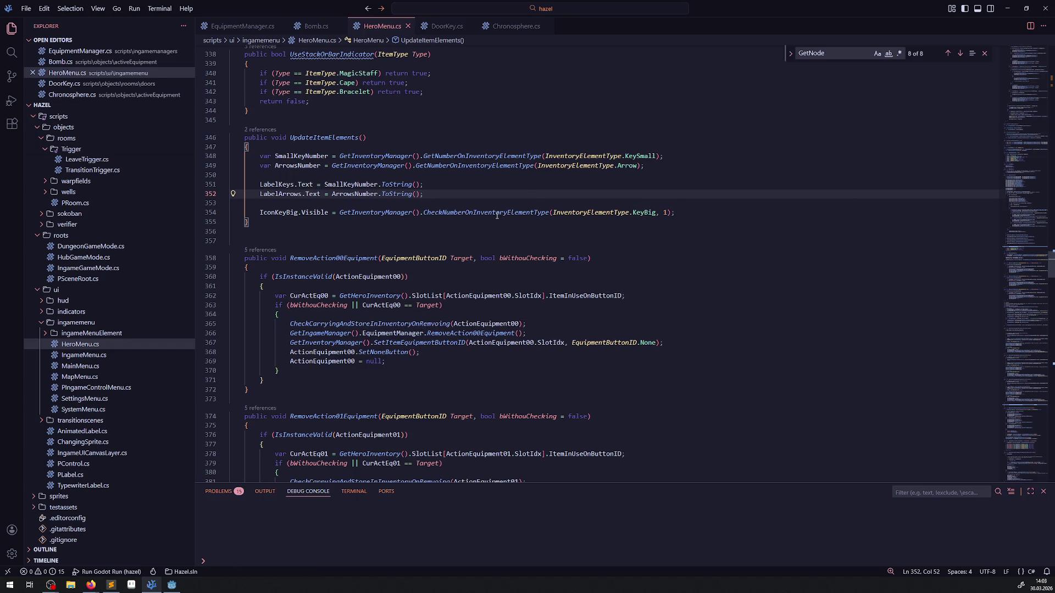
click(171, 584)
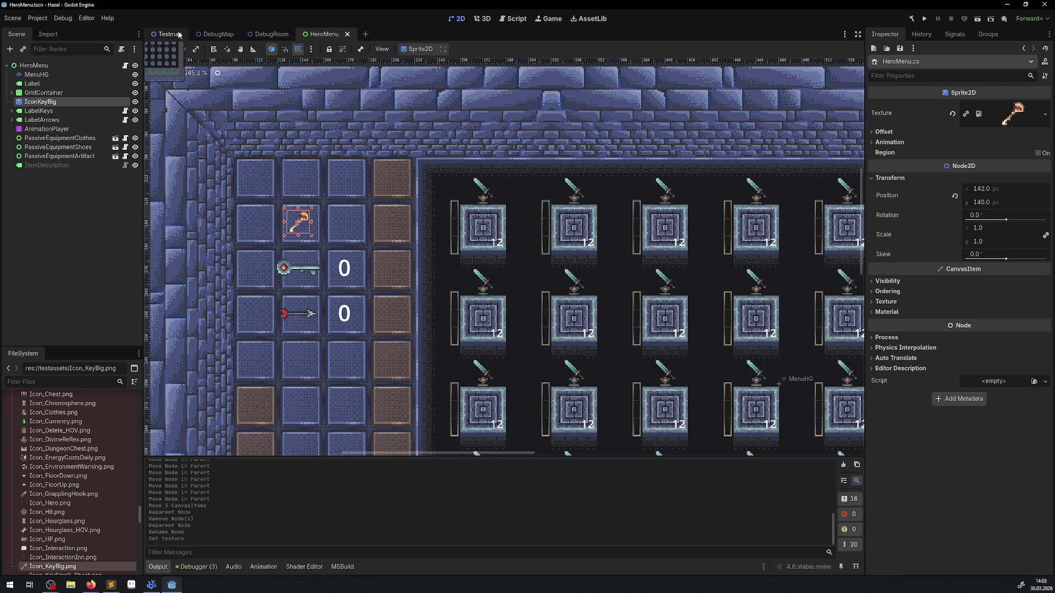
Open the Testmap scene tab, rebuild the C# project, and run the scene.
click(168, 34)
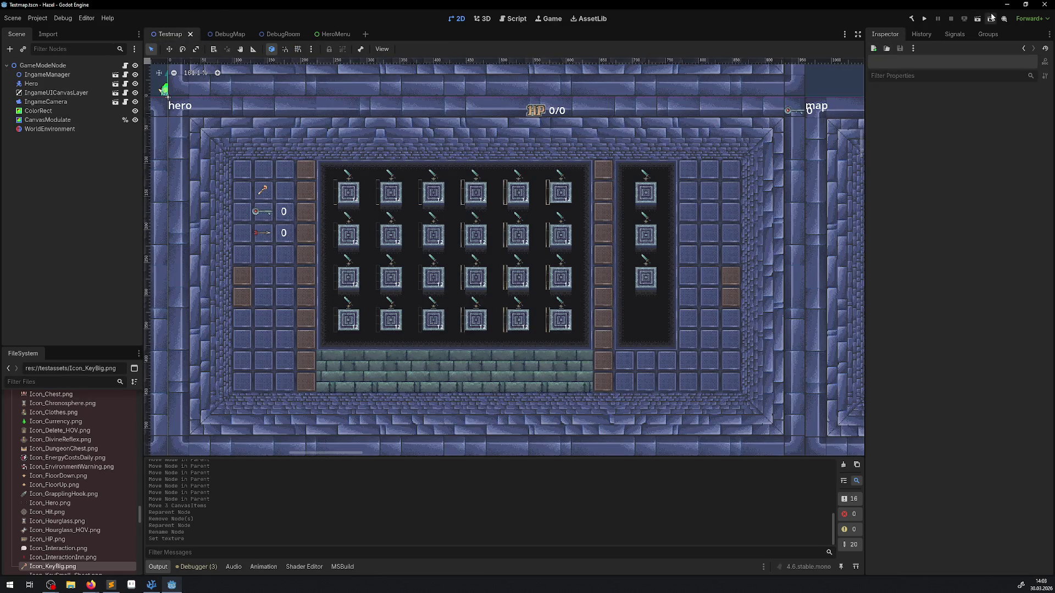
click(910, 20)
click(978, 19)
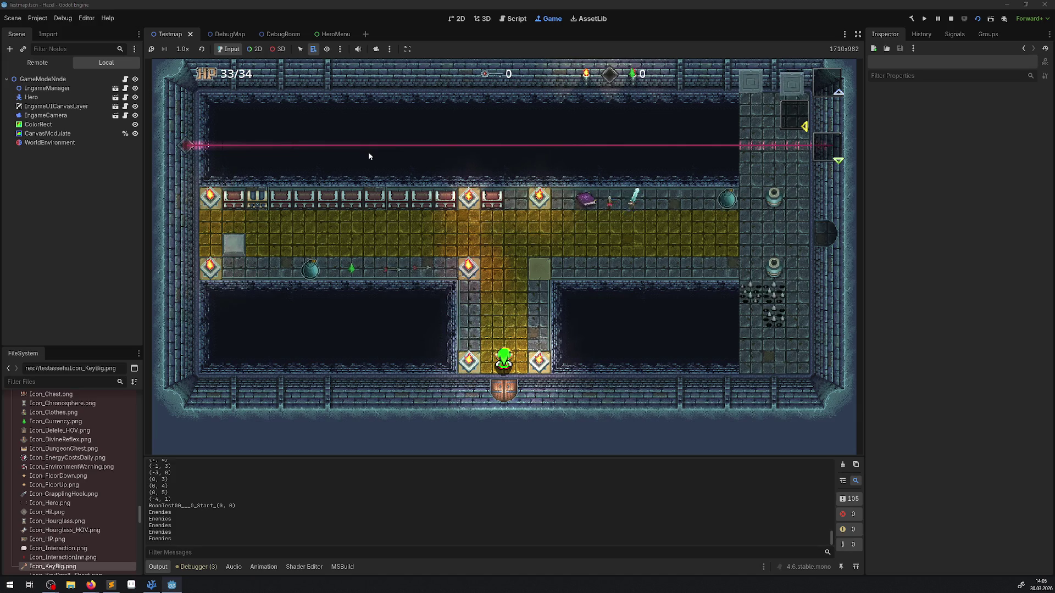
Walk the hero around the corridor, then open and close the inventory menu.
key(Up)
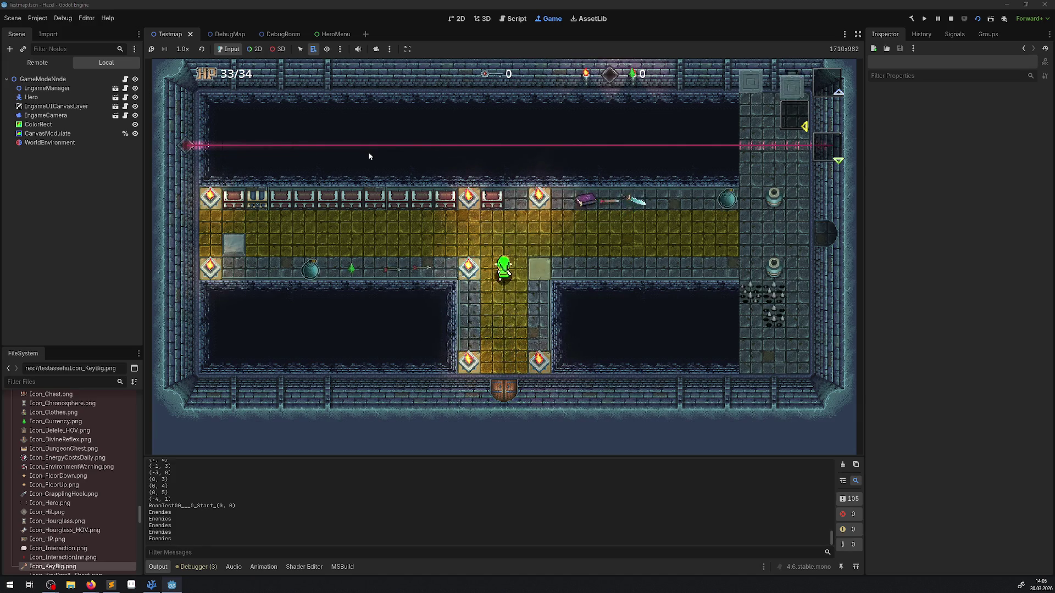
key(Right)
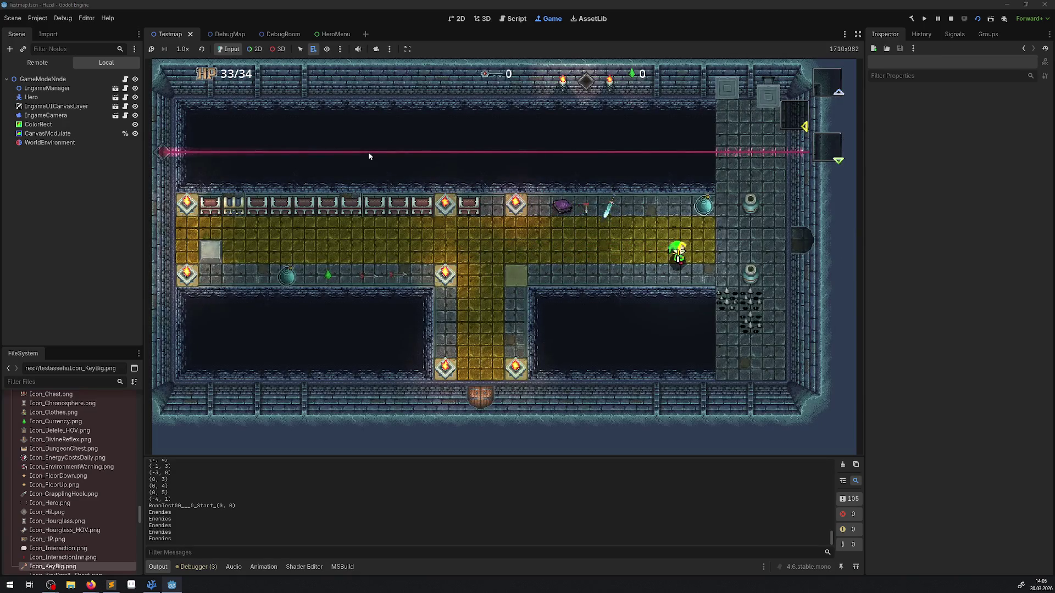
key(Left)
key(Tab)
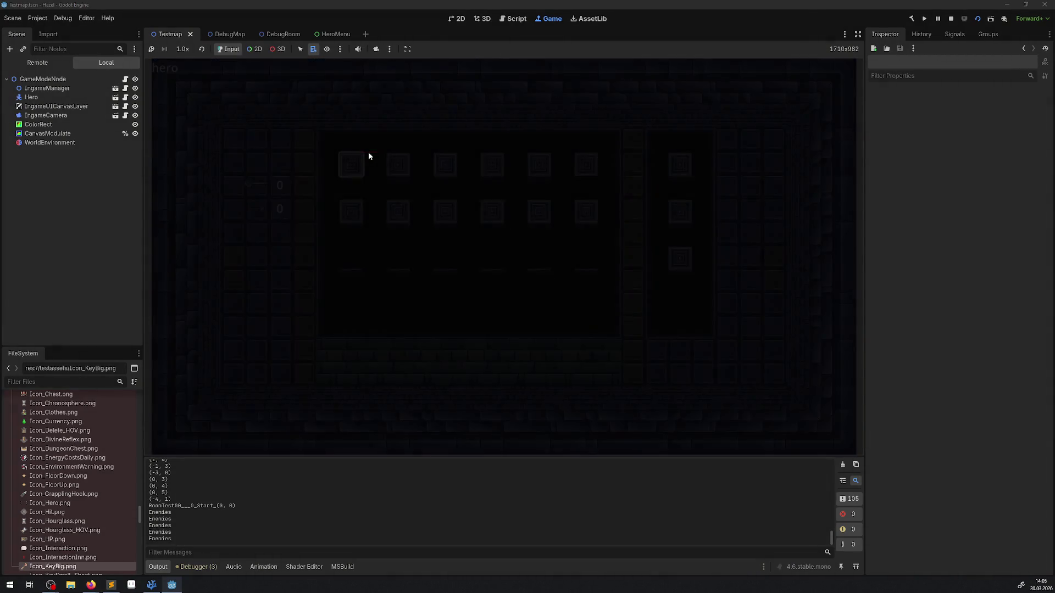
key(Tab)
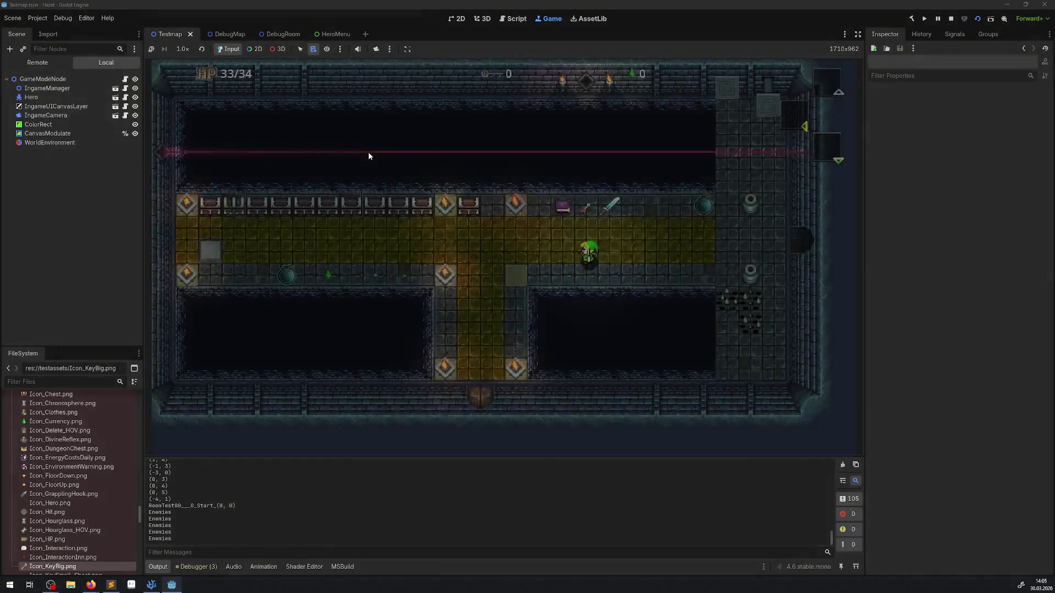
Collect a key, check the key icons in the inventory menu, and stop the game.
key(Left)
key(Up)
key(Down)
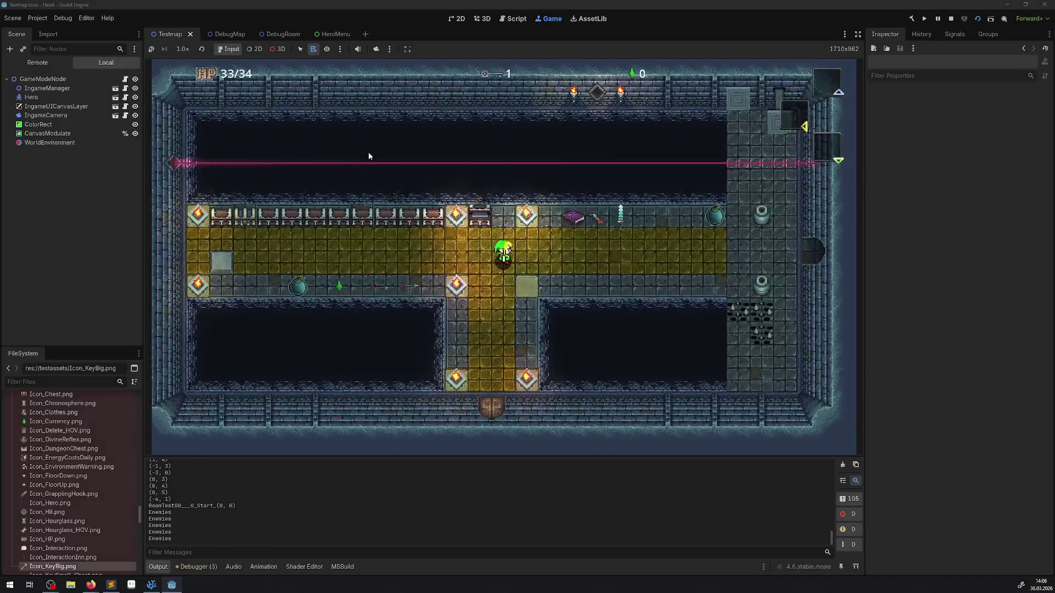
key(Tab)
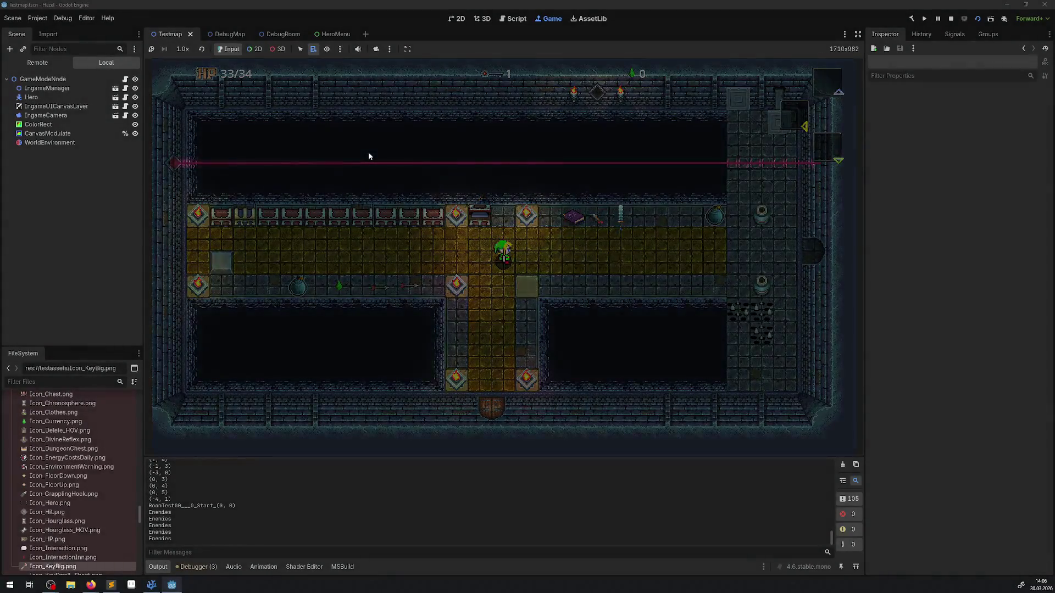
key(Tab)
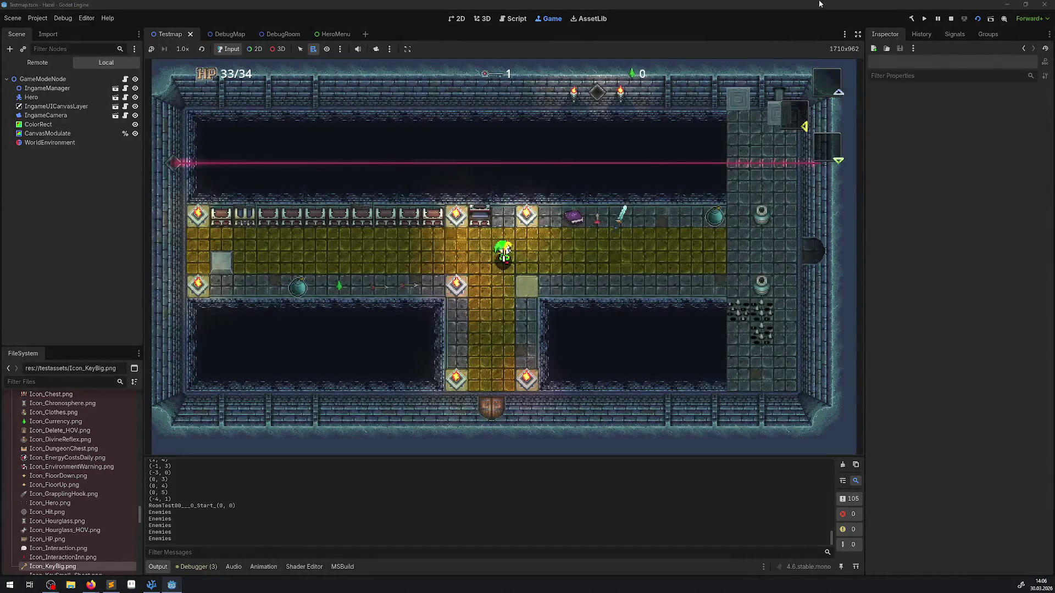
click(951, 18)
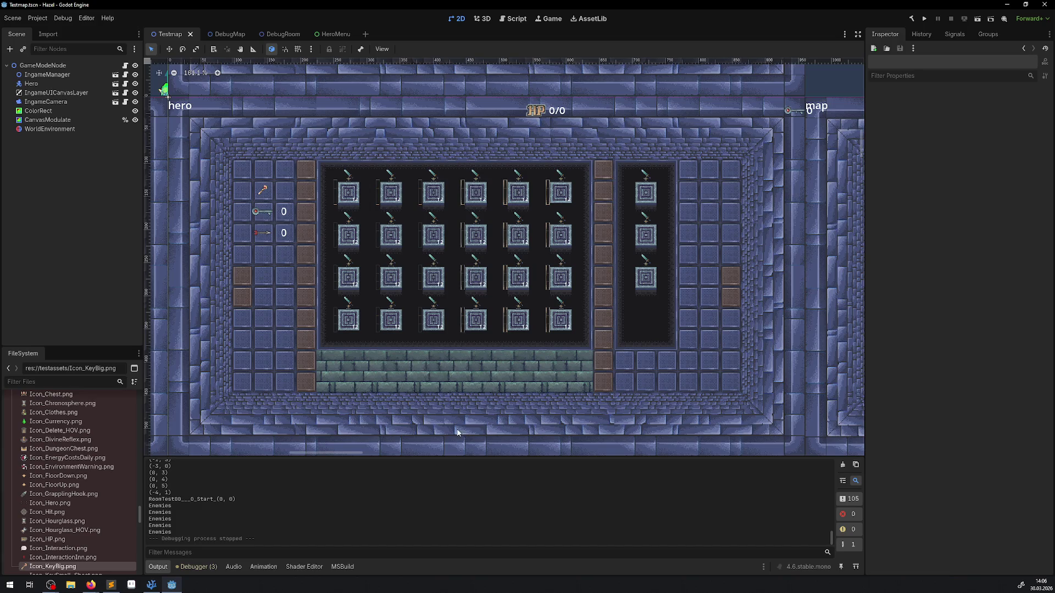
click(653, 277)
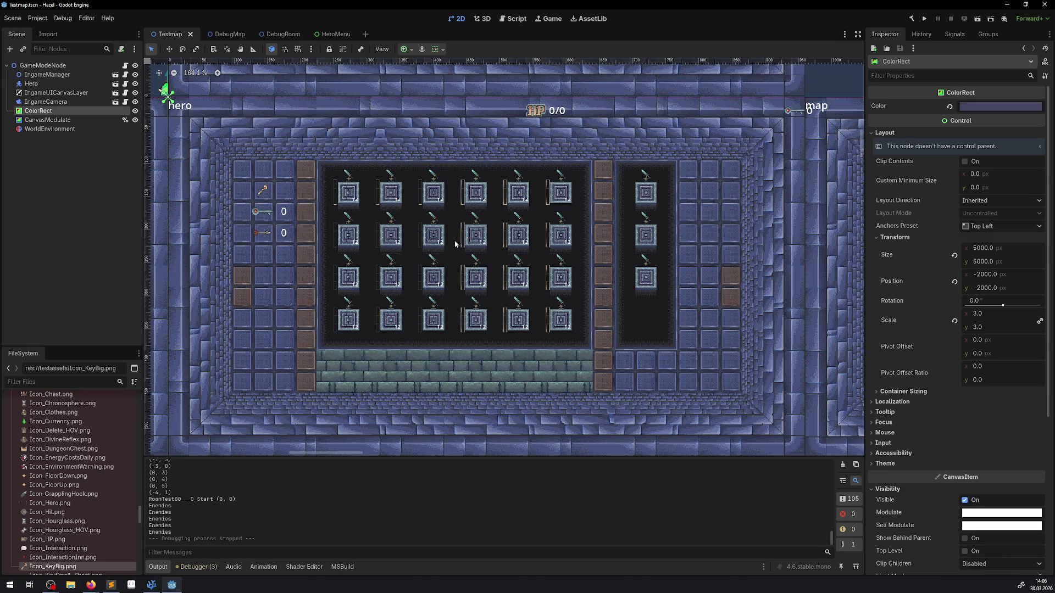
click(232, 35)
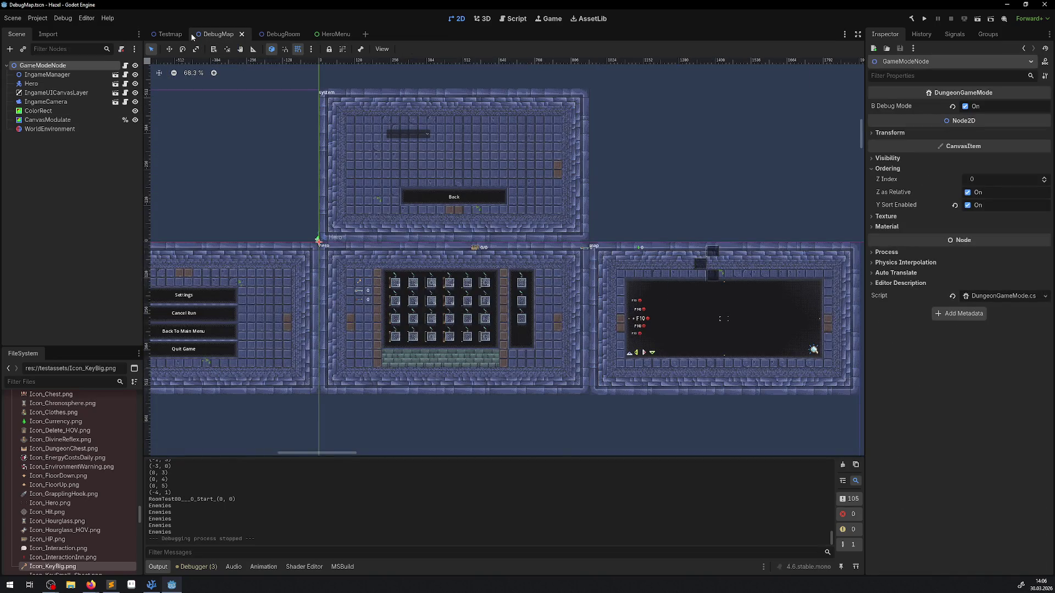
click(170, 34)
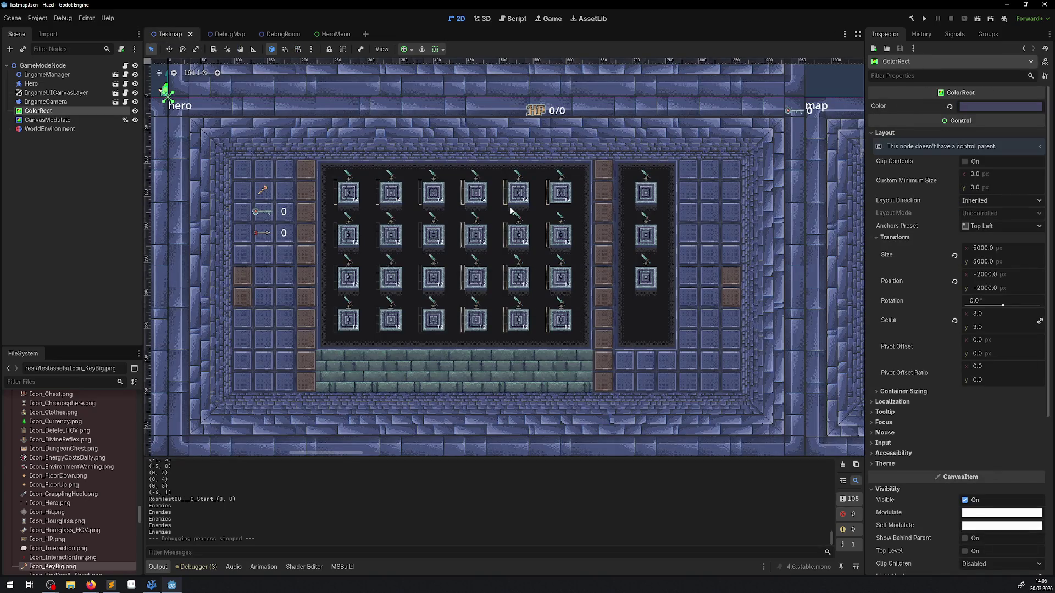
mouse_move(411, 224)
mouse_down()
mouse_move(418, 237)
mouse_move(402, 207)
mouse_move(442, 217)
mouse_up()
scroll(438, 226, up, 1)
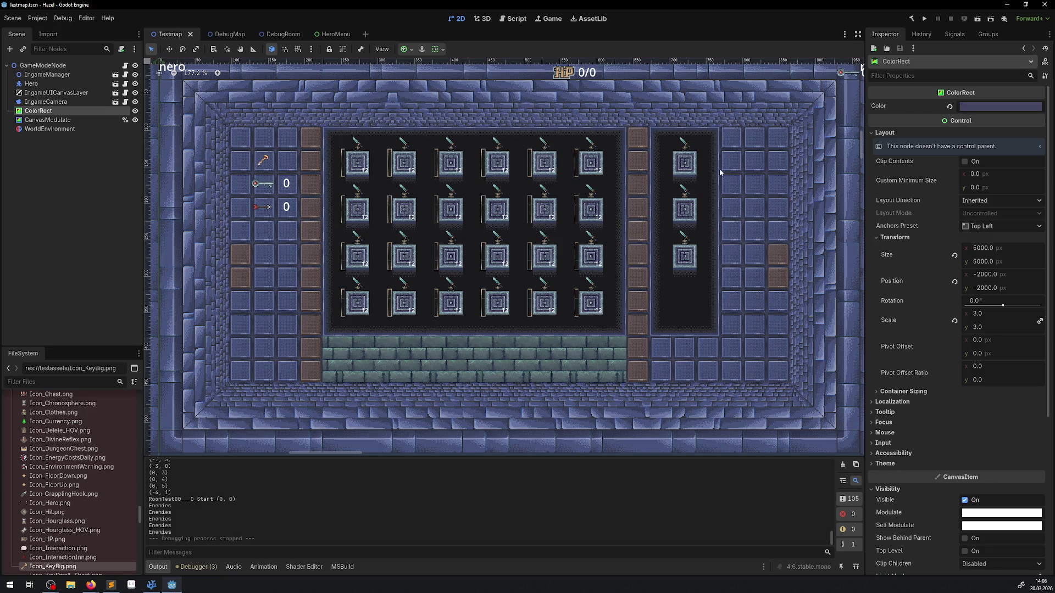
click(924, 20)
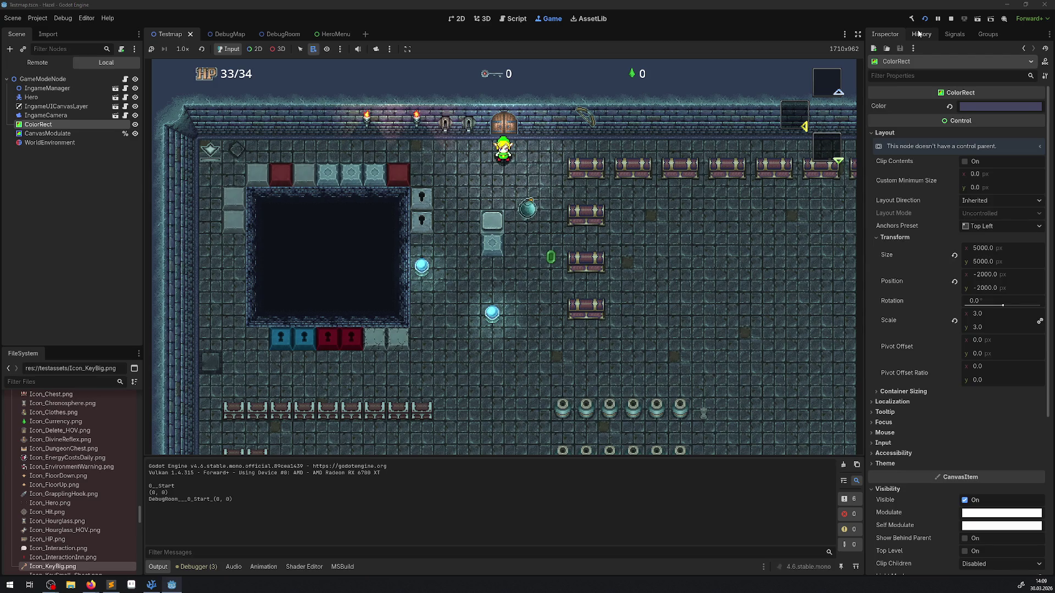
Walk the hero down from the entrance door.
key(Down)
key(Down)
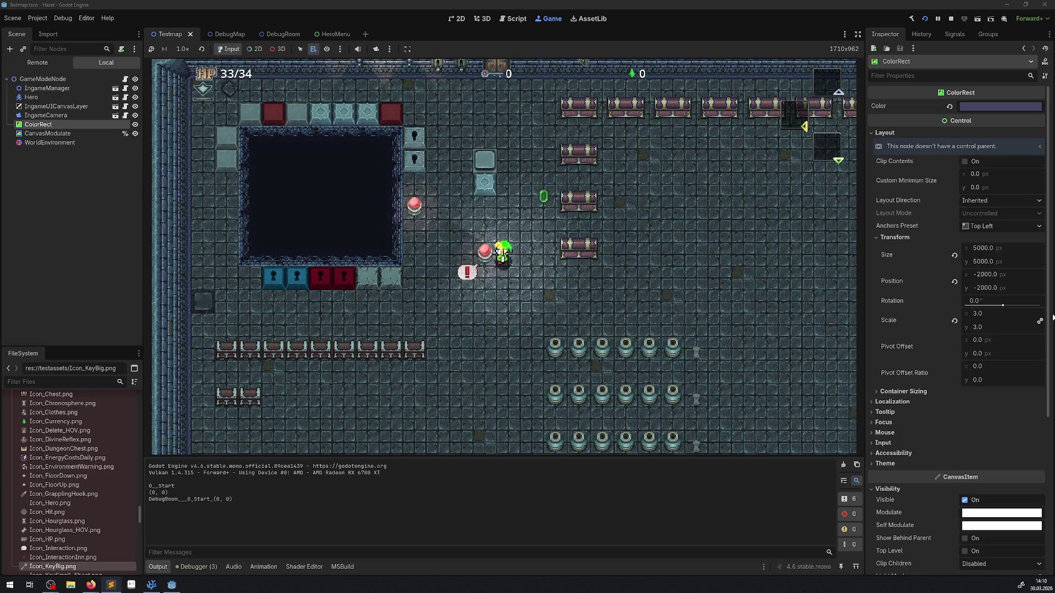
Push the block down several tiles to leave scrub marks.
key(Down)
key(Right)
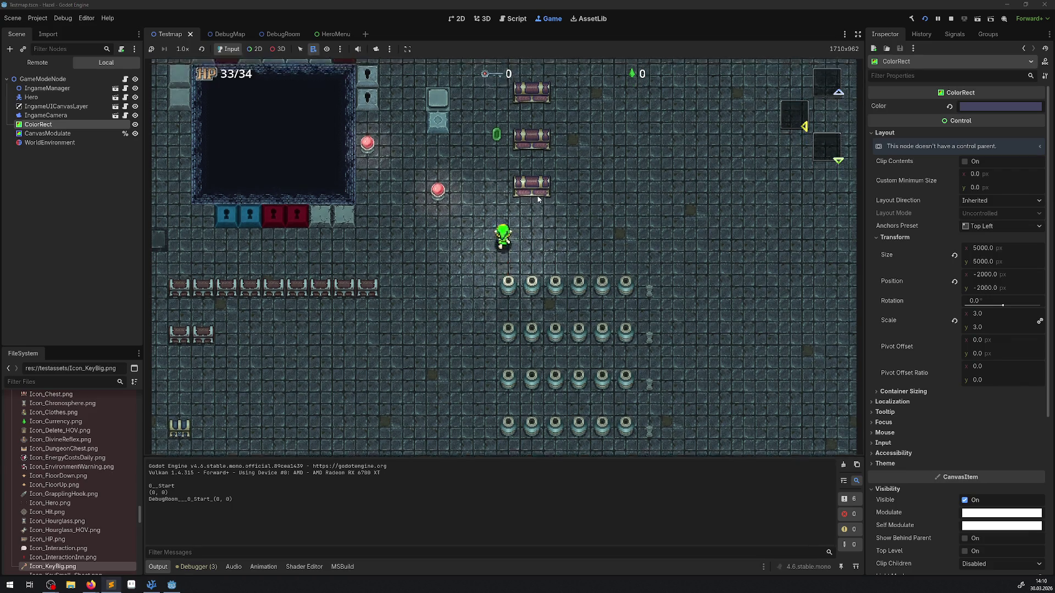
key(Up)
key(Left)
key(Up)
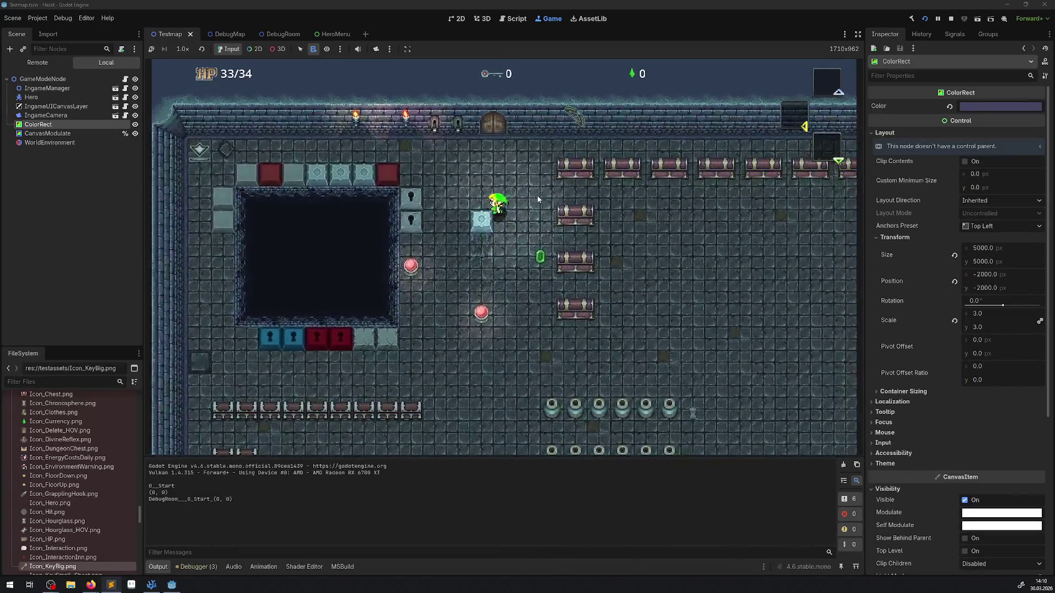
key(Left)
key(Down)
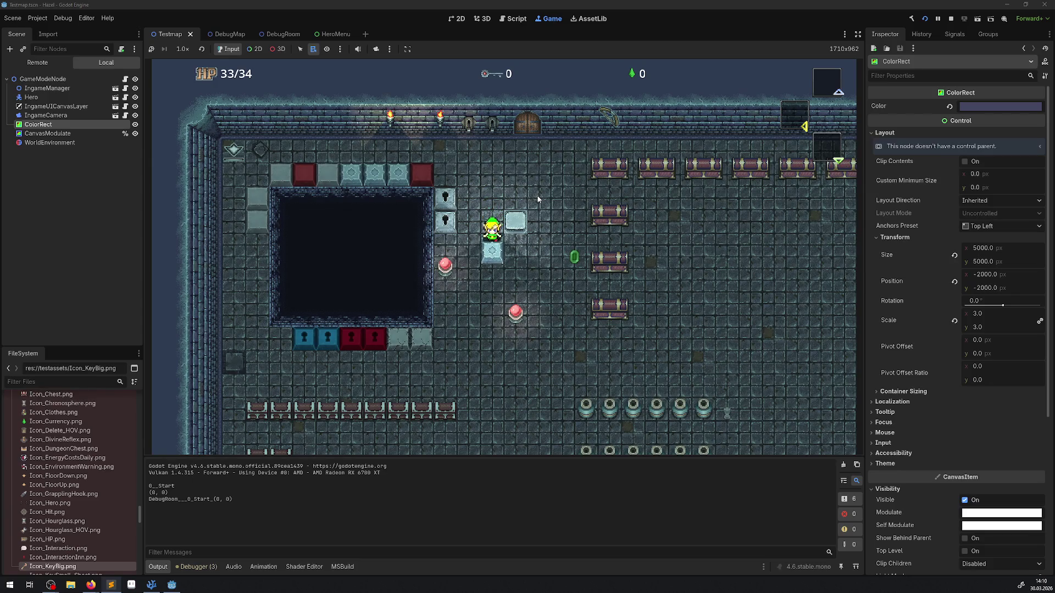
key(Down)
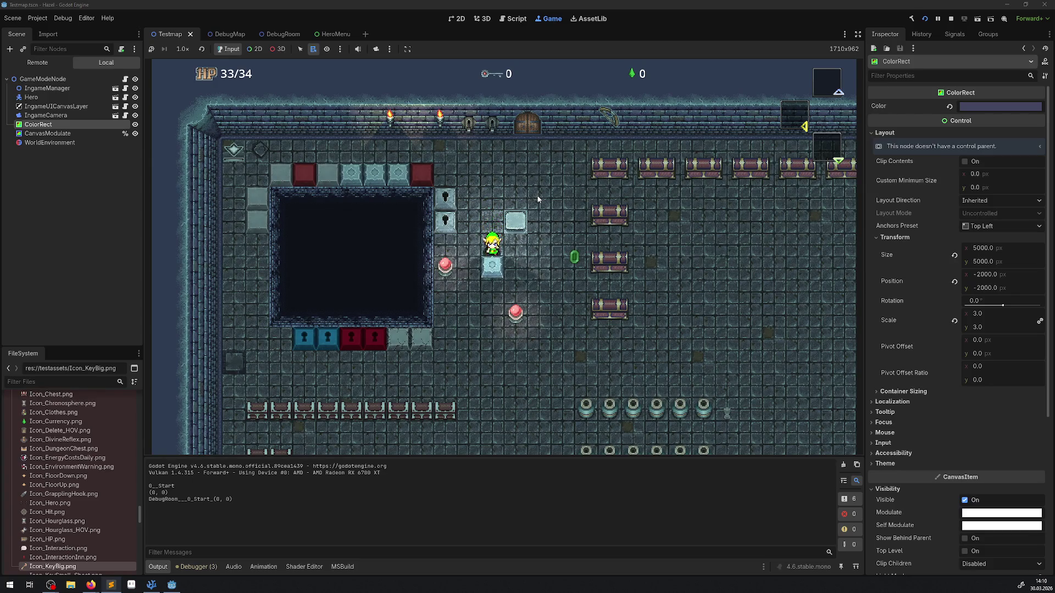
key(Down)
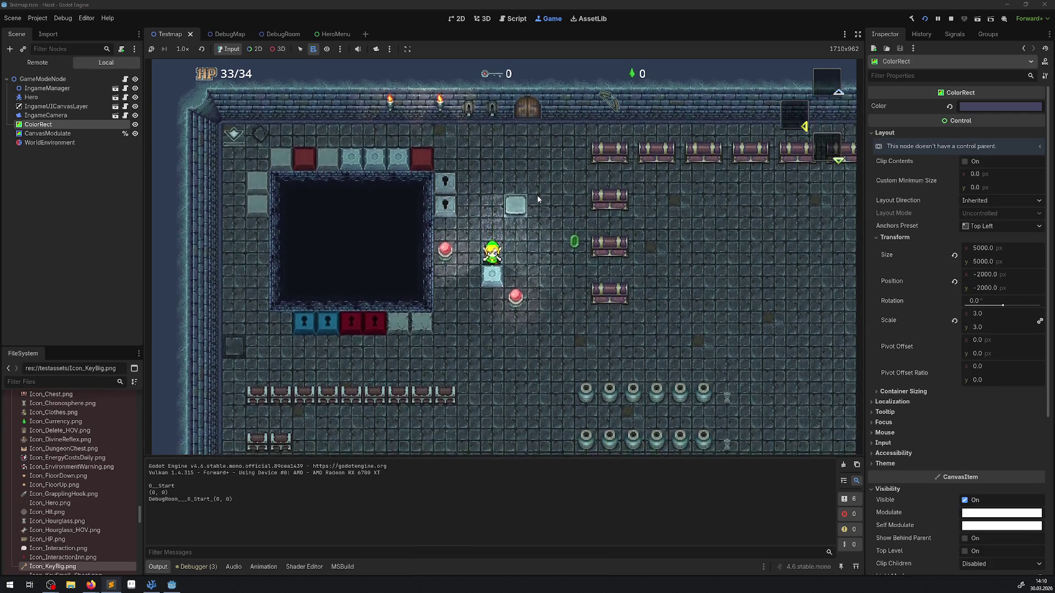
key(Down)
key(Down)
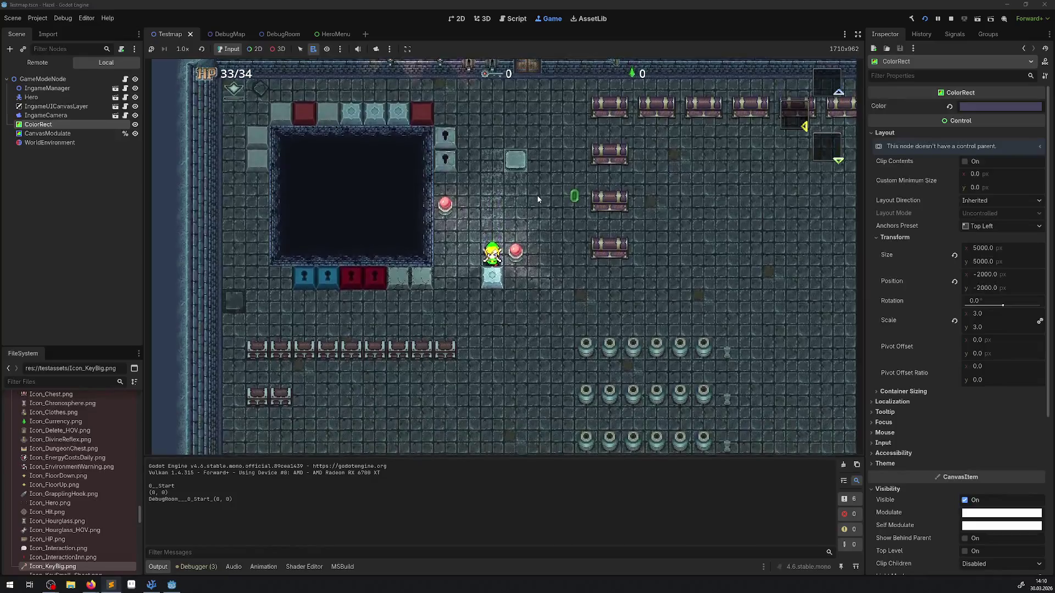
Push the block right and back left to watch the marks fade, then stop the game.
key(Down)
key(Down)
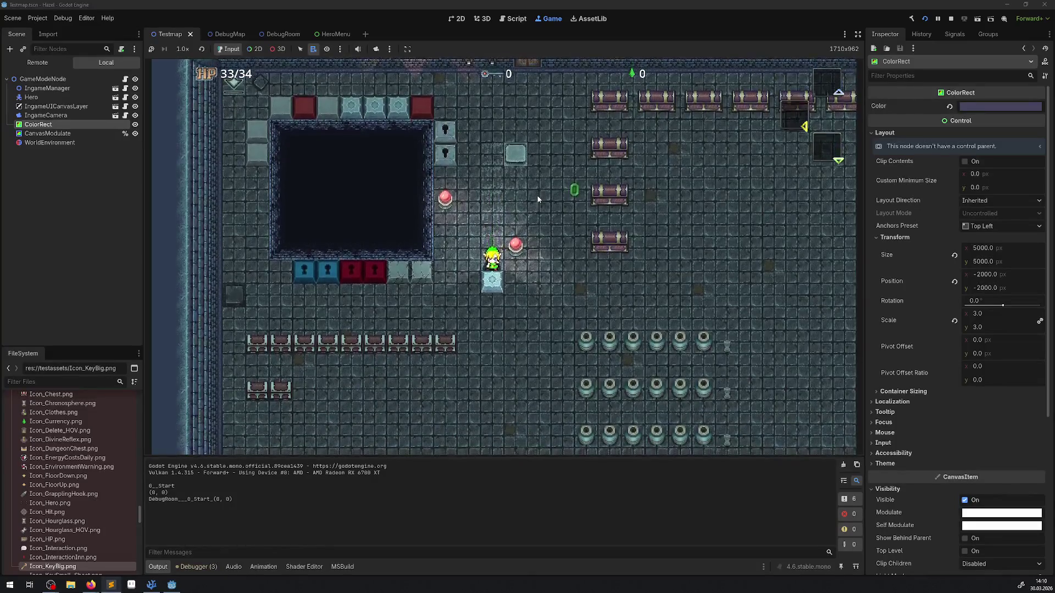
key(Left)
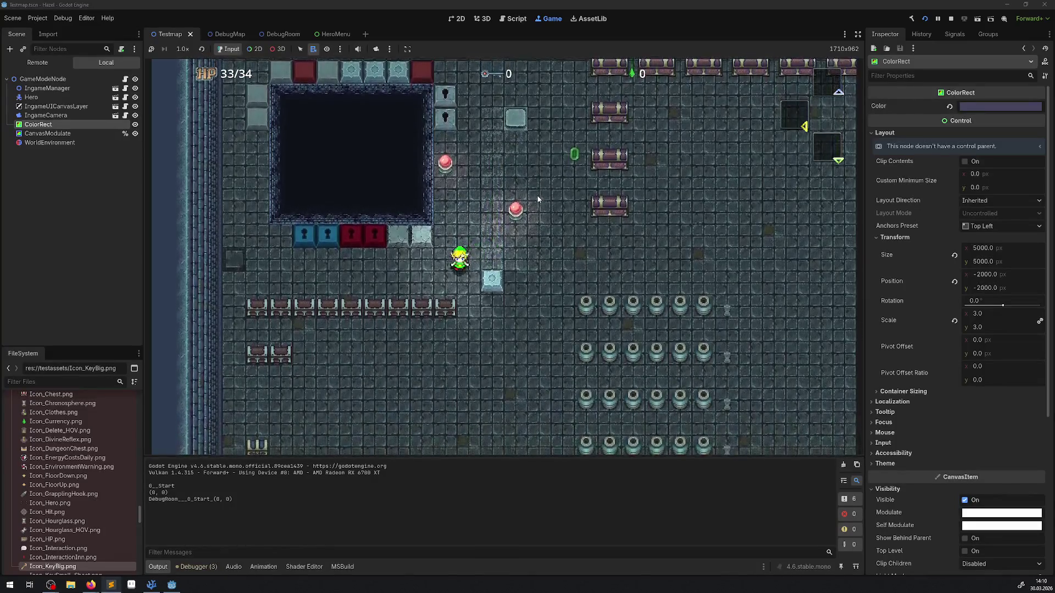
key(Down)
key(Right)
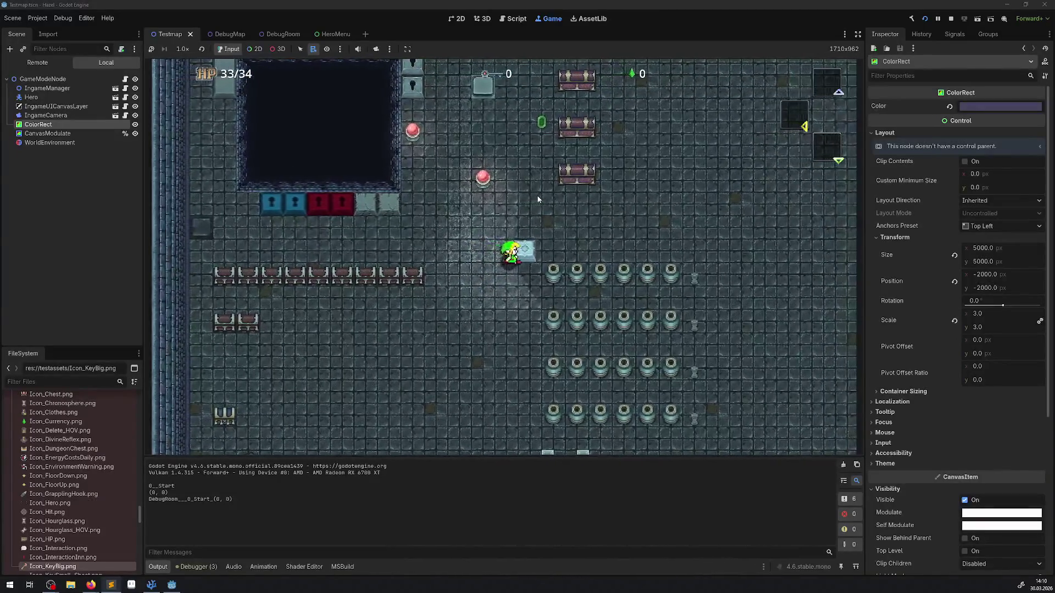
key(Right)
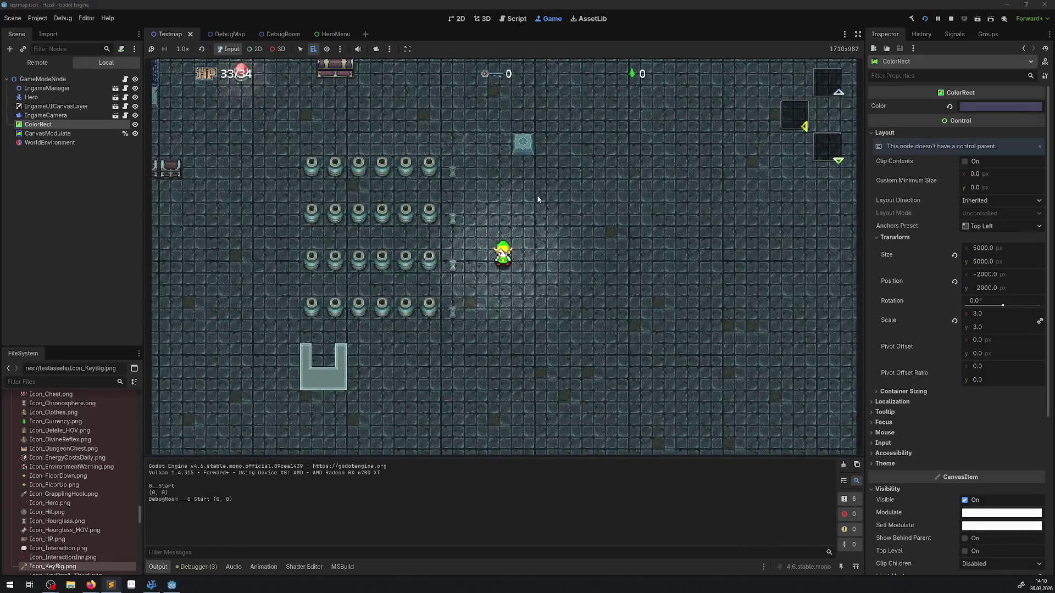
key(Right)
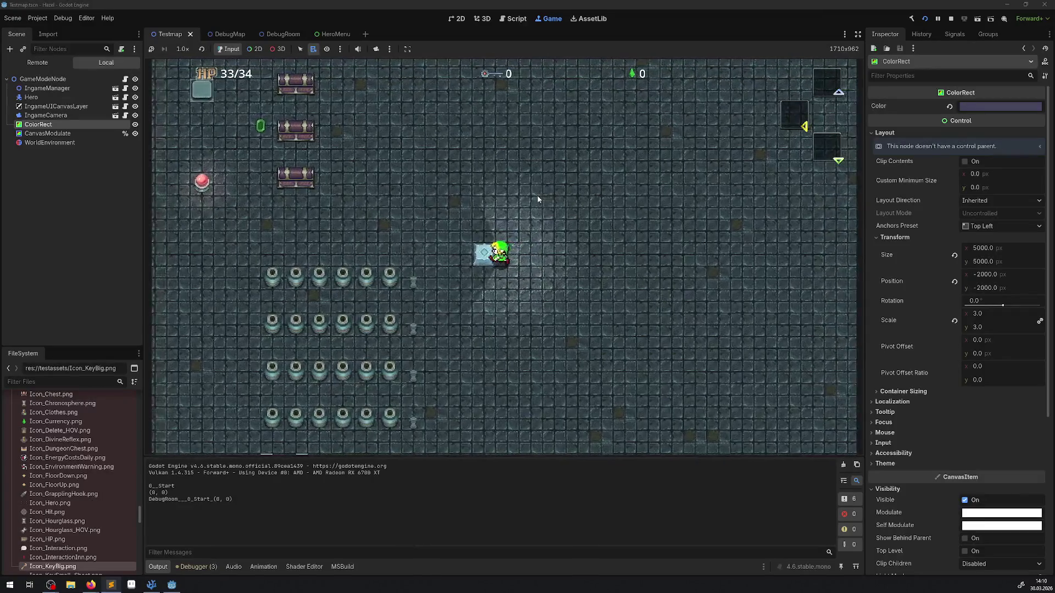
key(Left)
key(Right)
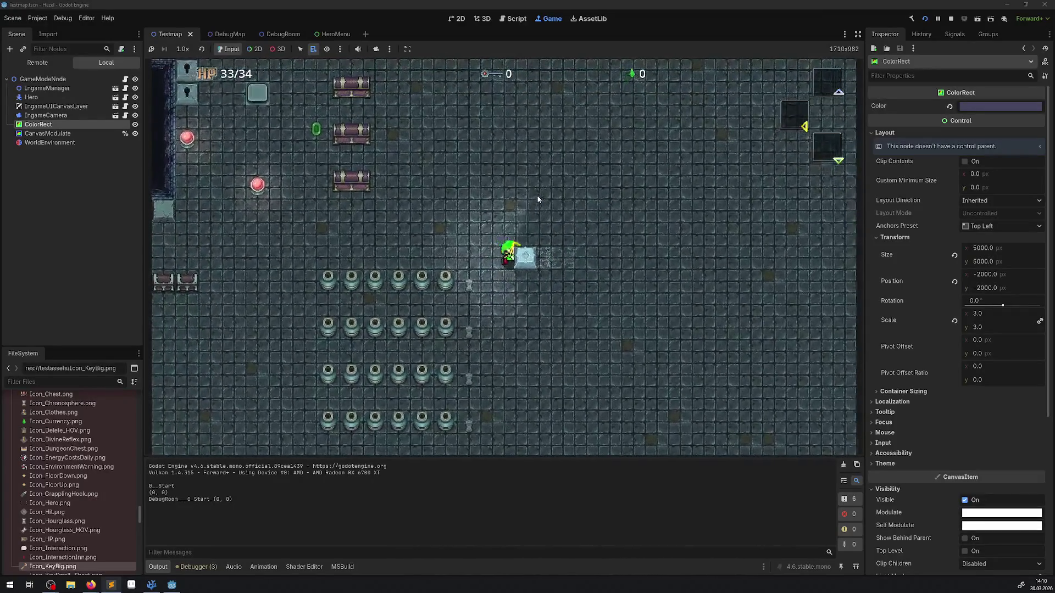
key(Down)
key(Up)
key(Left)
key(Left)
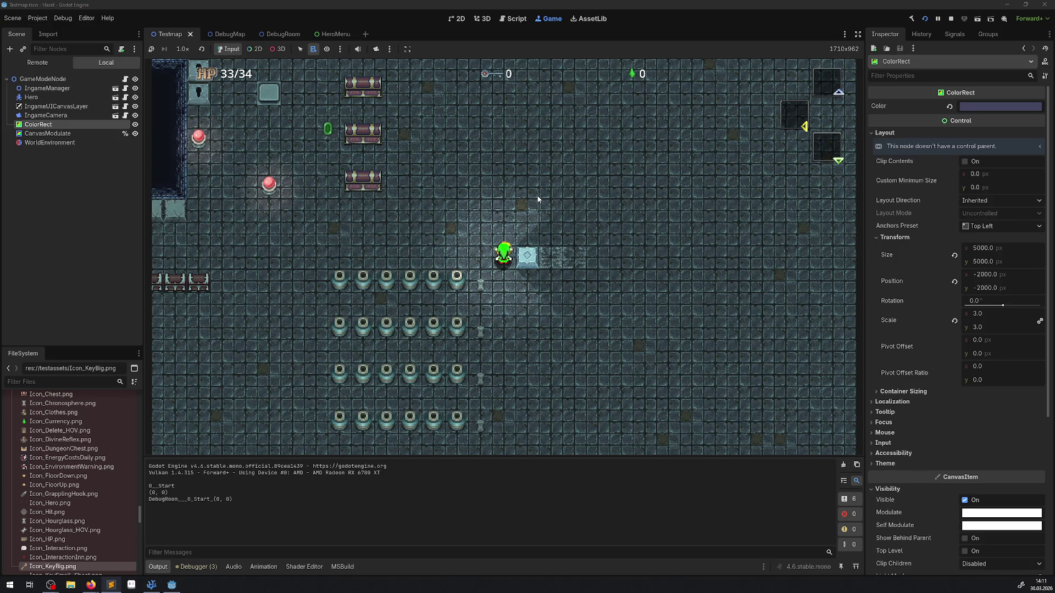
click(951, 18)
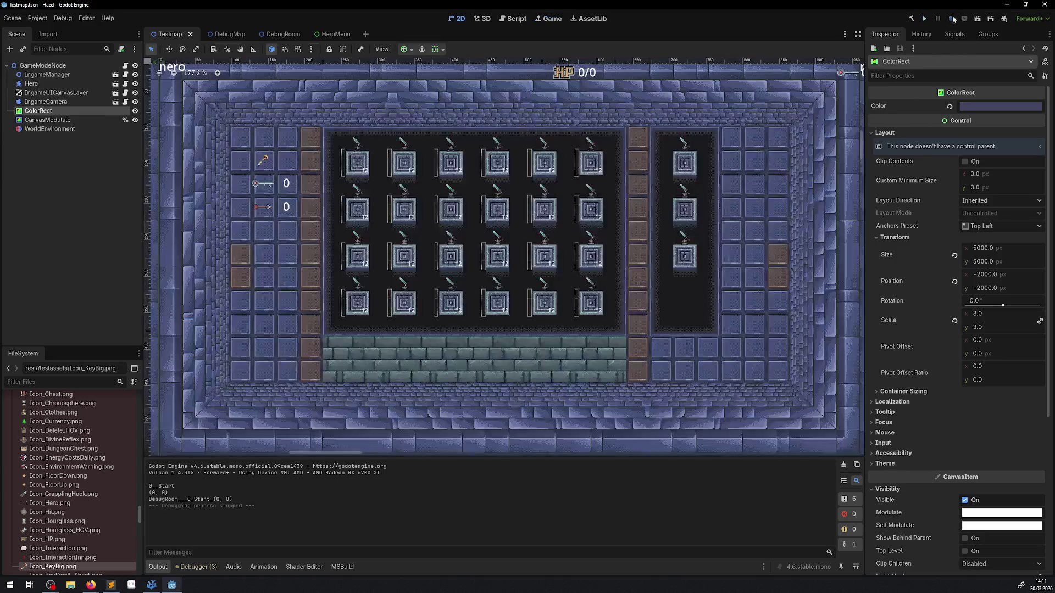
Open ScrubMarks.cs from the blocks scripts folder in Visual Studio Code.
click(168, 587)
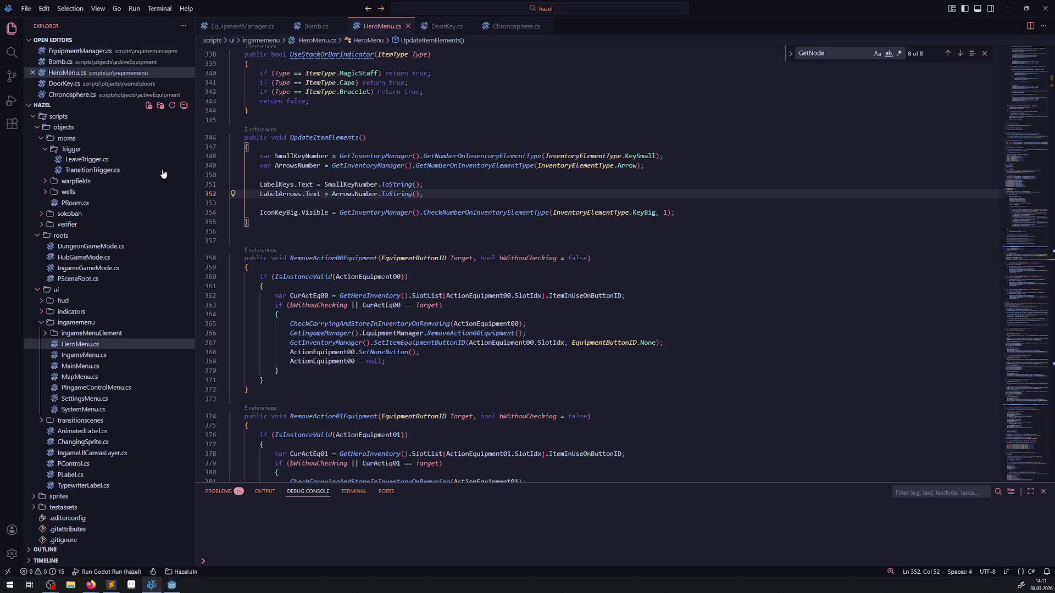
scroll(130, 380, up, 2)
scroll(130, 380, up, 8)
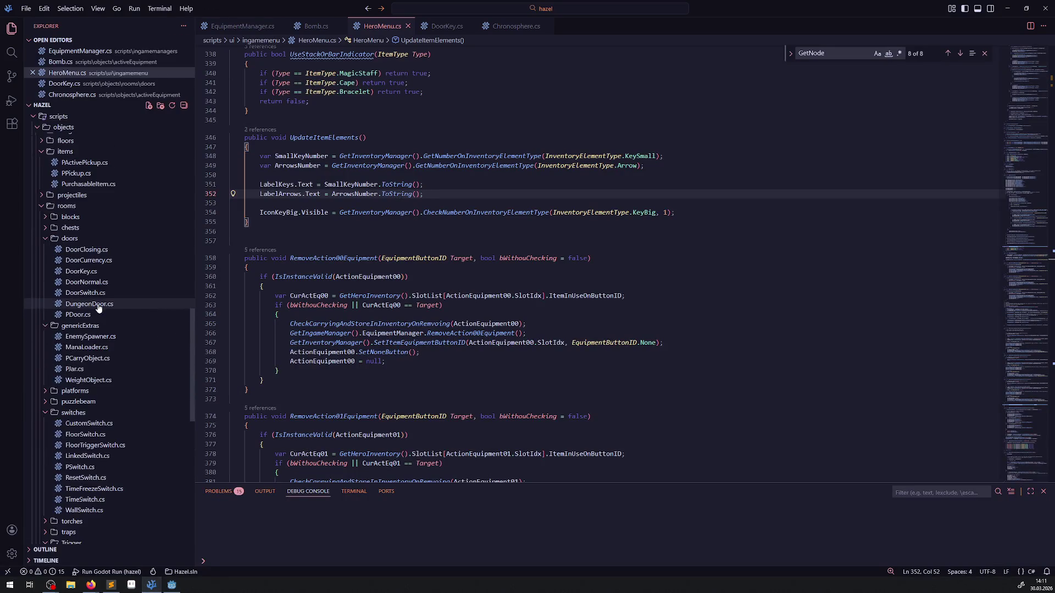
scroll(44, 296, up, 3)
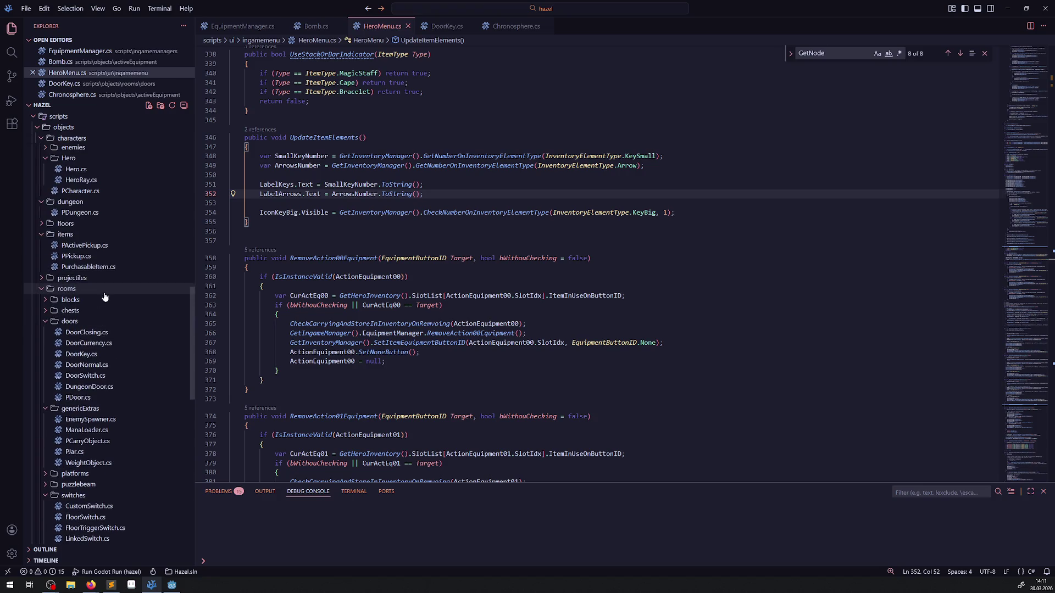
click(49, 302)
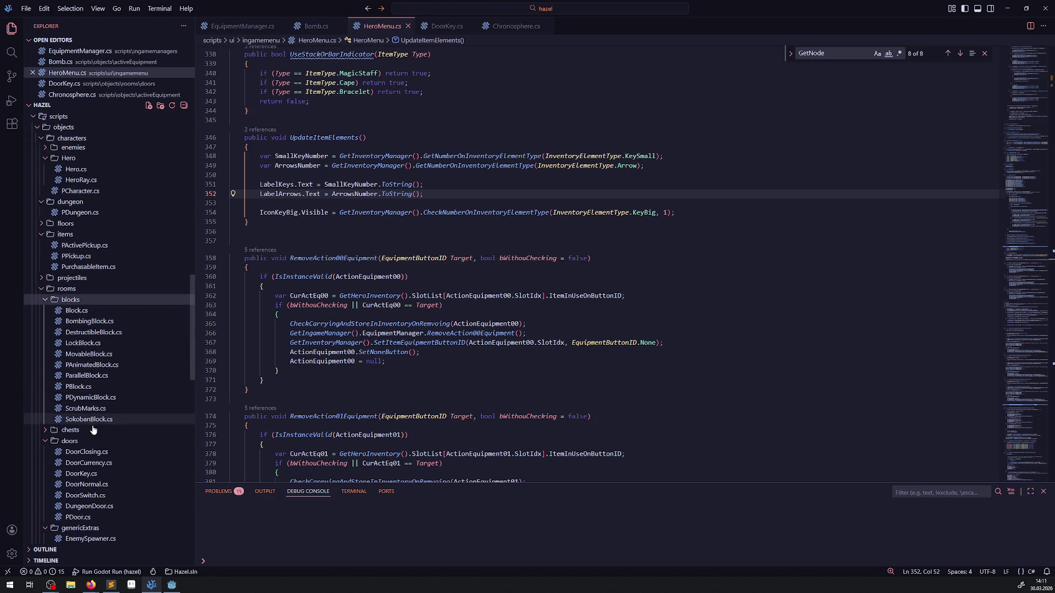
click(88, 409)
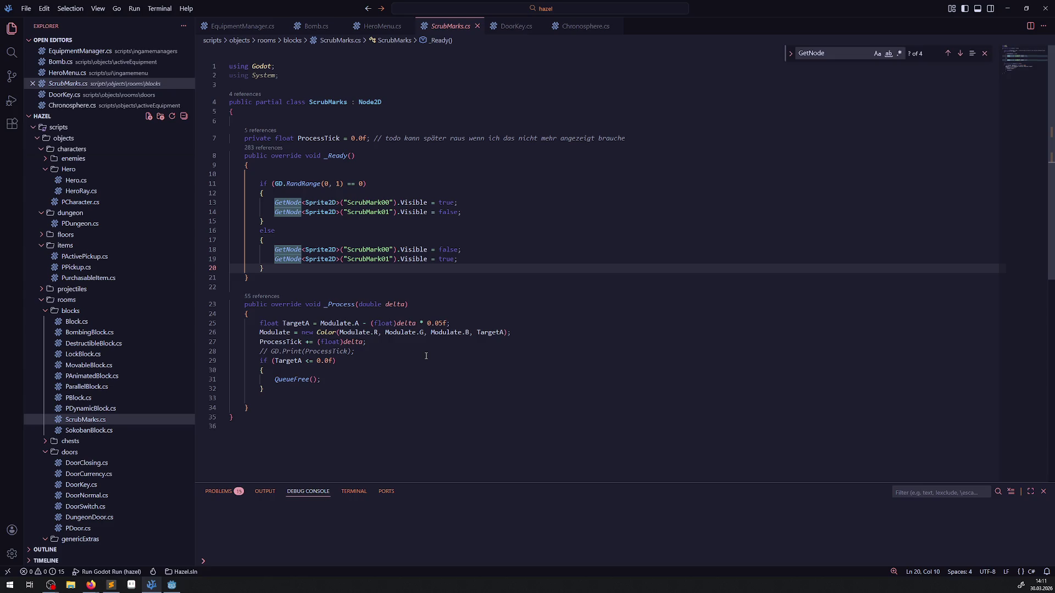
Change the fade amount on line 25 from 0.05f to 0.025f, save, and rerun the game.
click(442, 323)
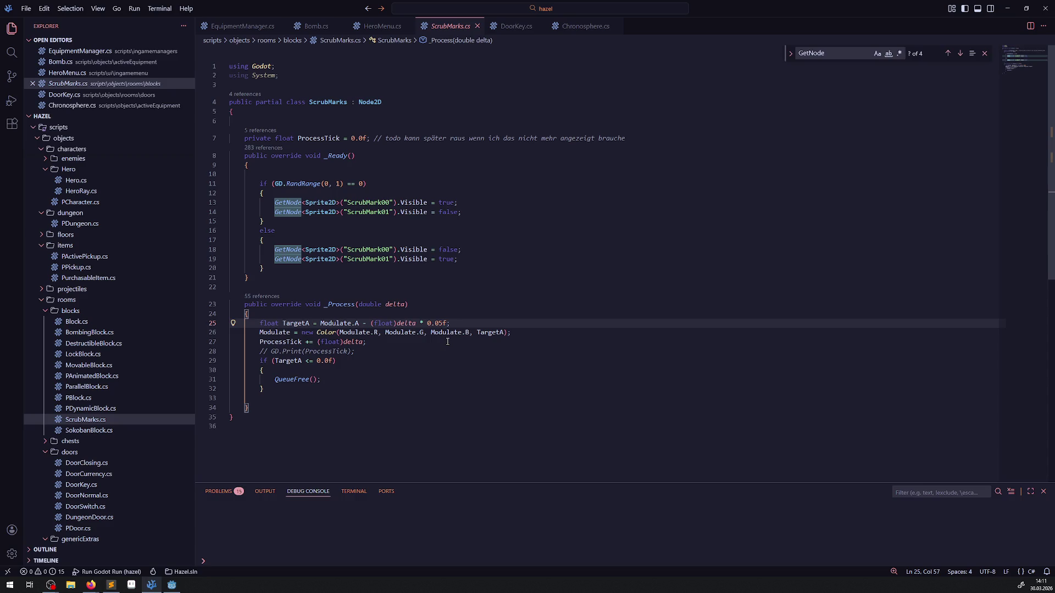
text(2)
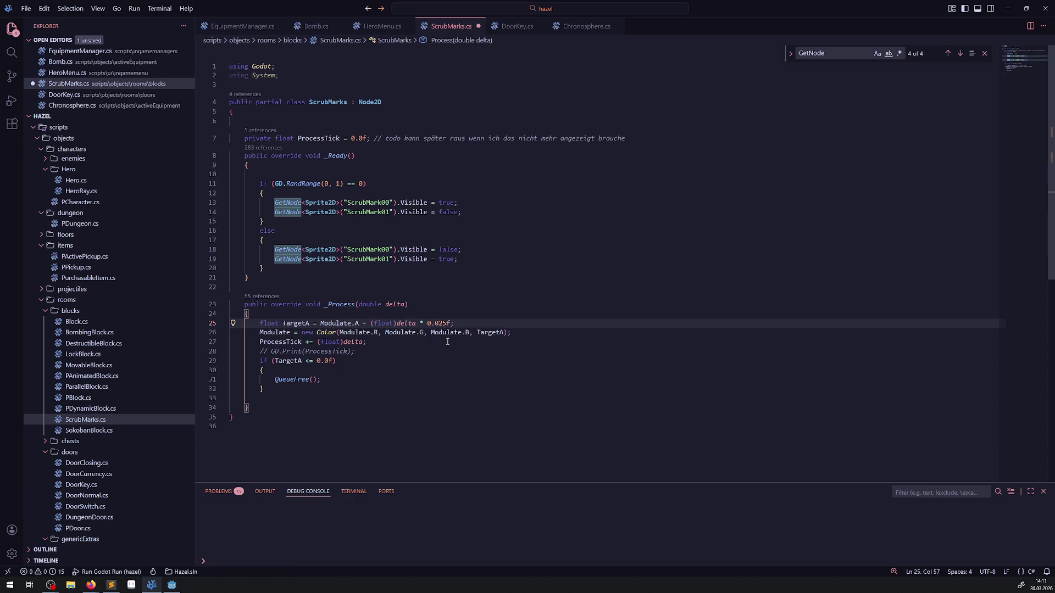
key(ctrl+s)
click(351, 342)
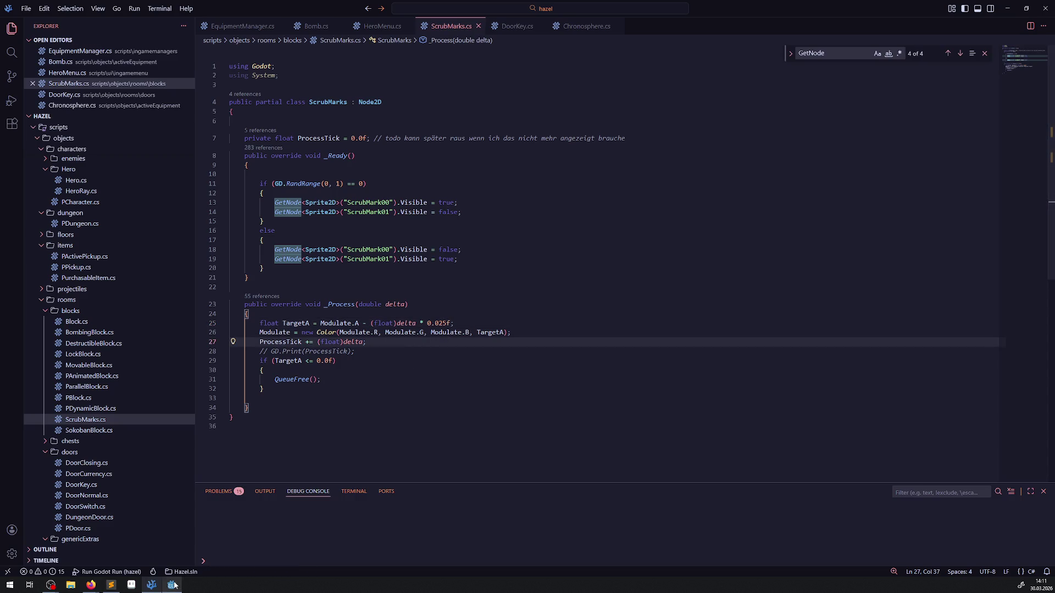
click(174, 585)
click(925, 19)
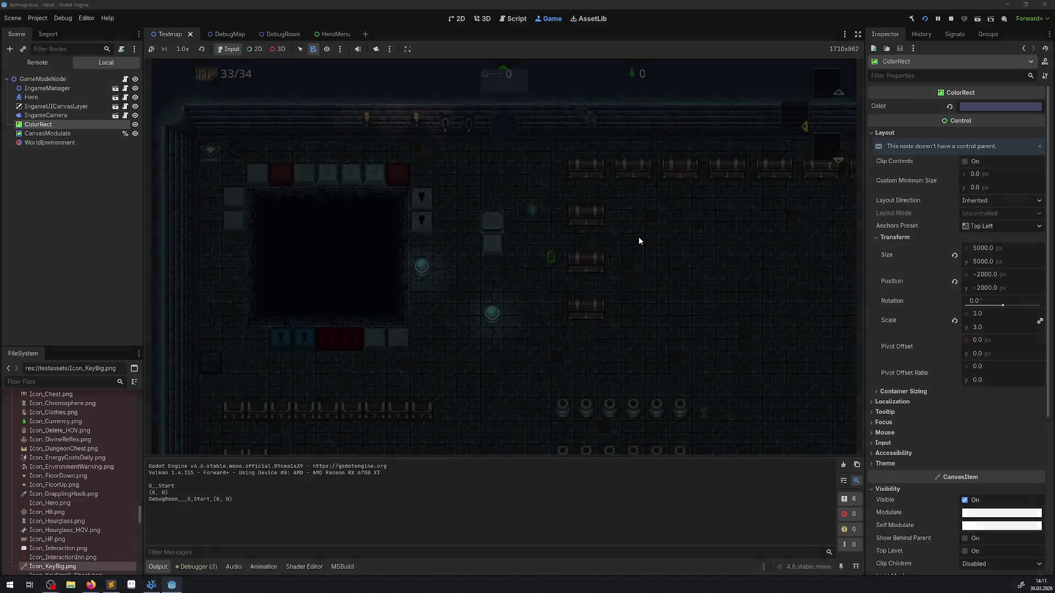
Push the block several tiles downward so it leaves scrub marks.
key(Down)
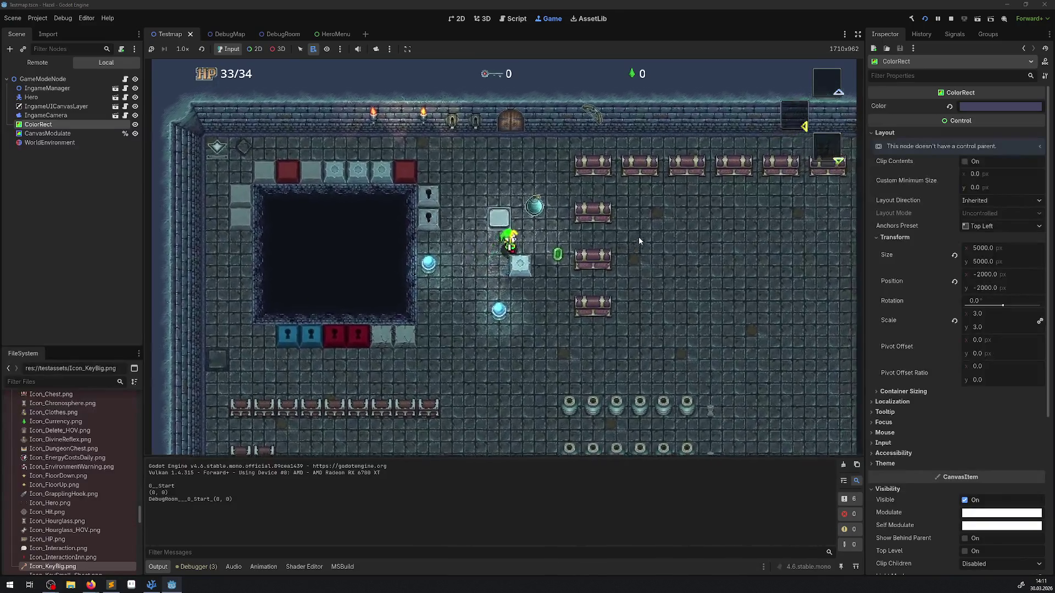
key(Down)
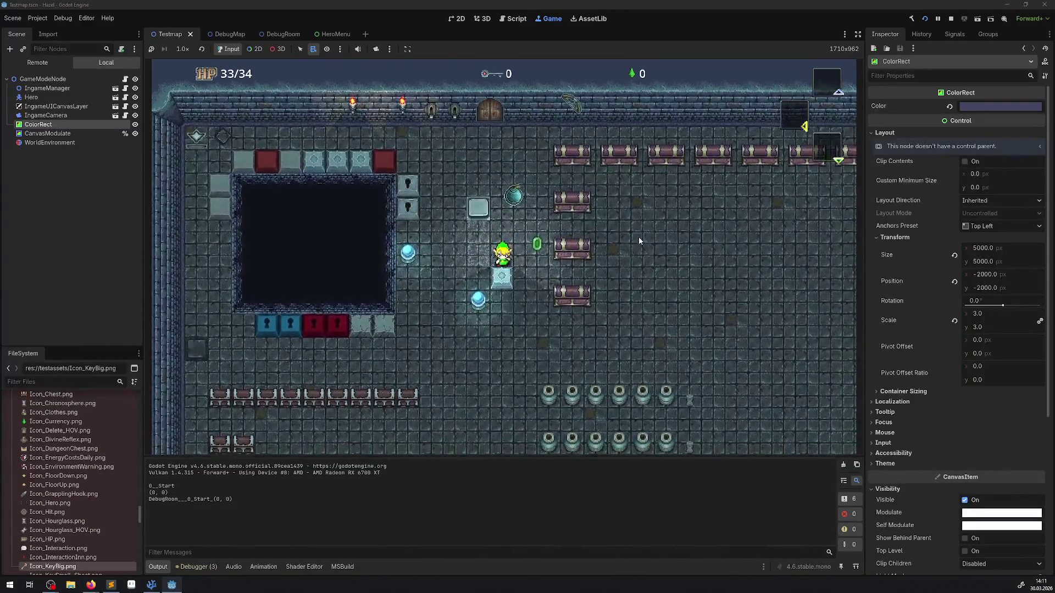
key(Down)
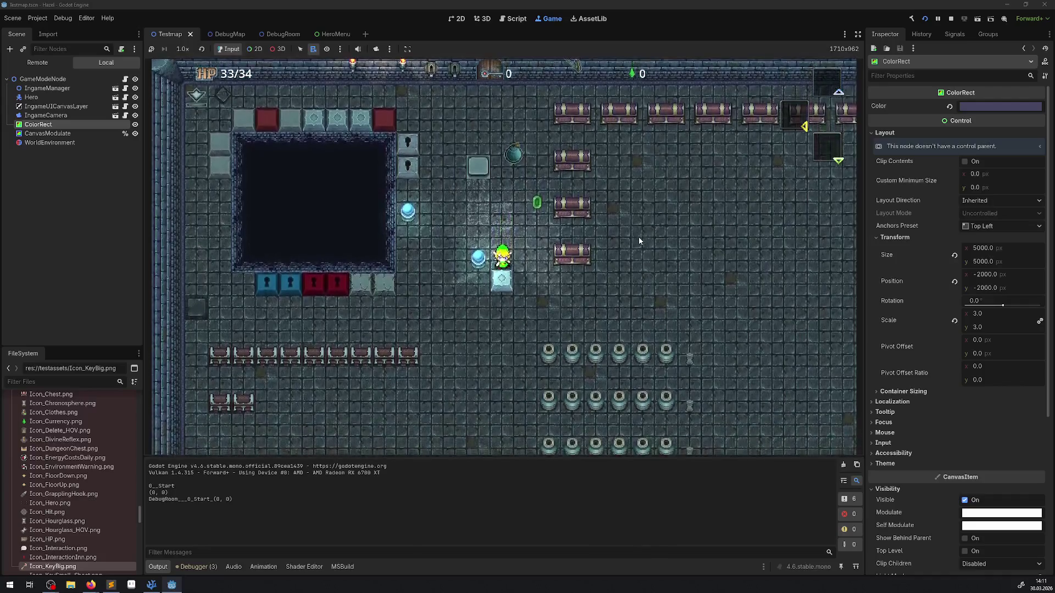
key(Down)
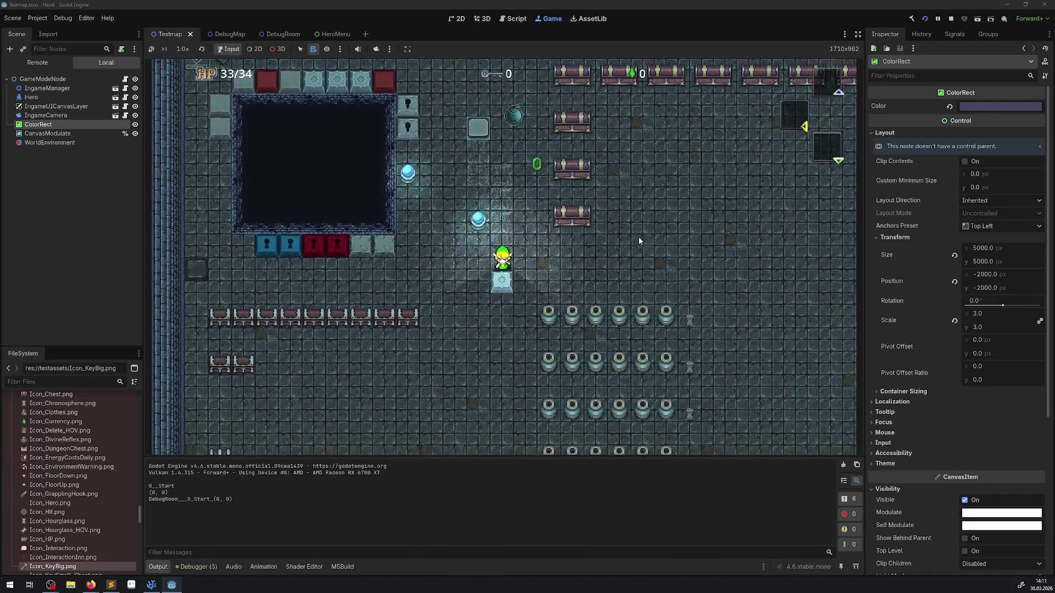
key(Down)
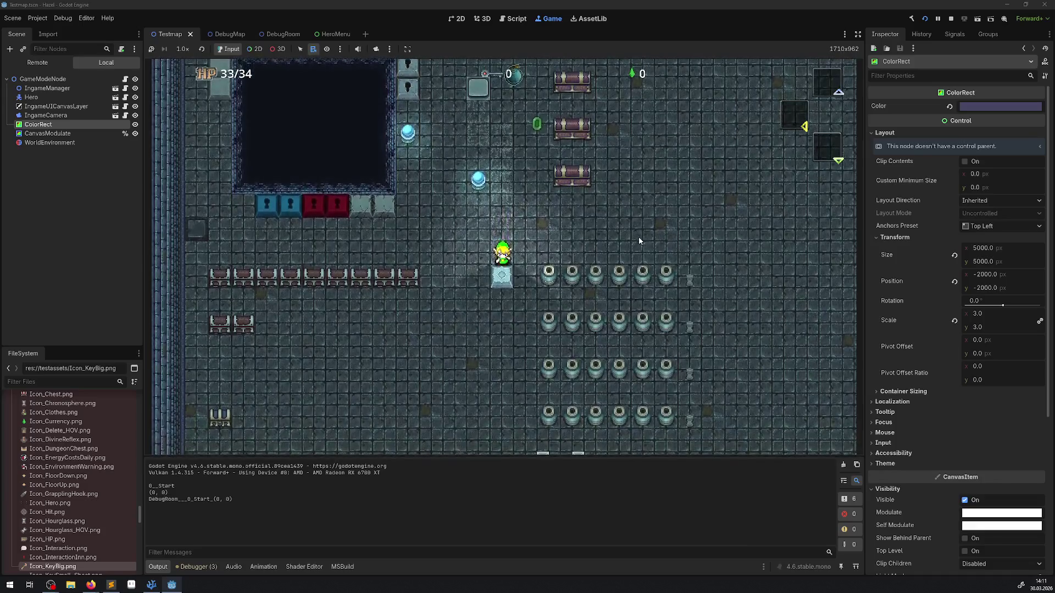
key(Down)
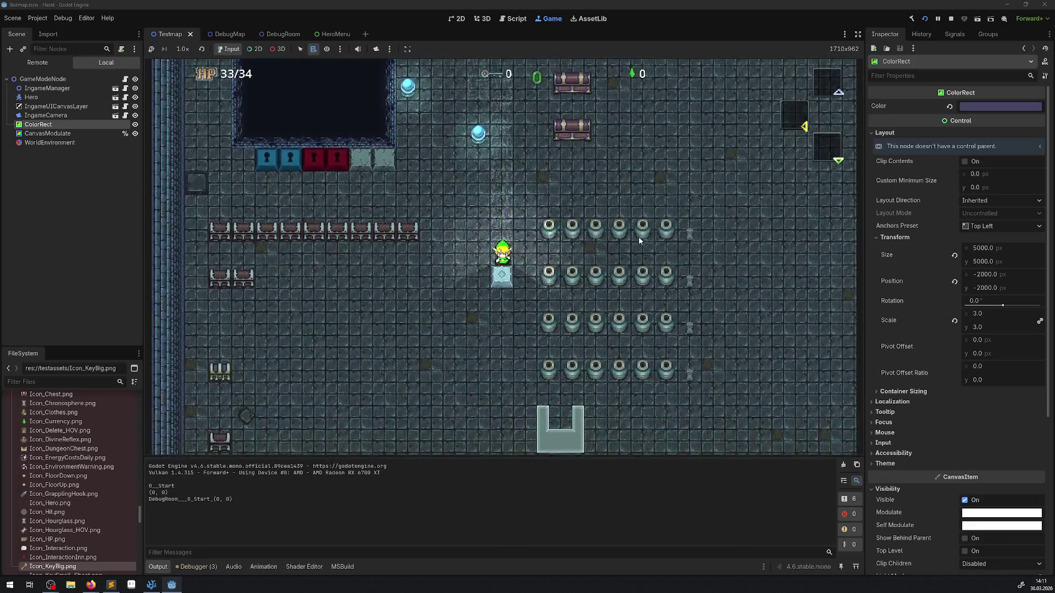
key(Down)
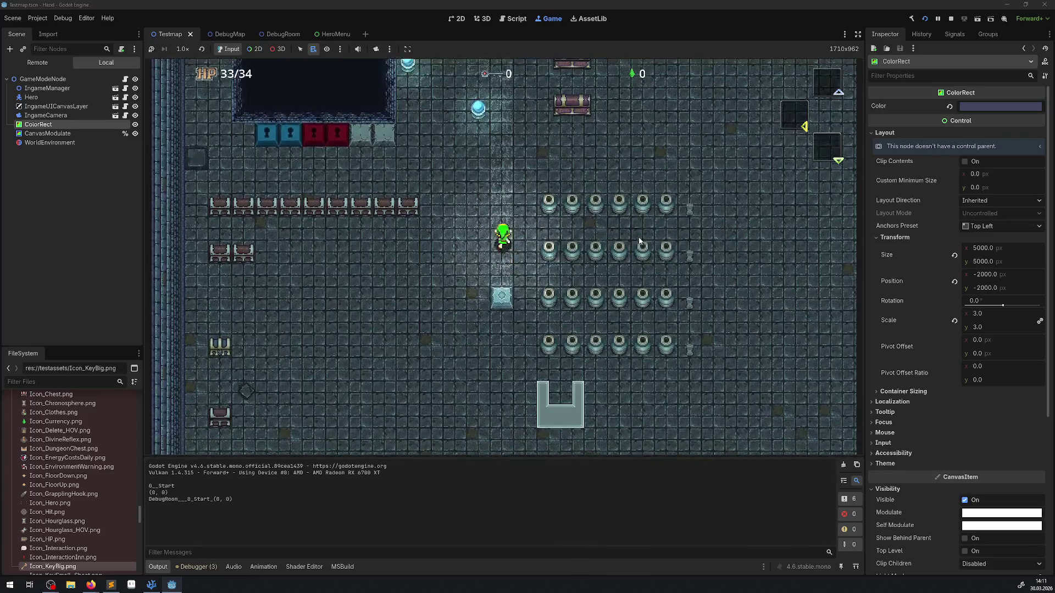
Walk the hero past the chests and up-left while the marks fade, then stop the game.
key(Up)
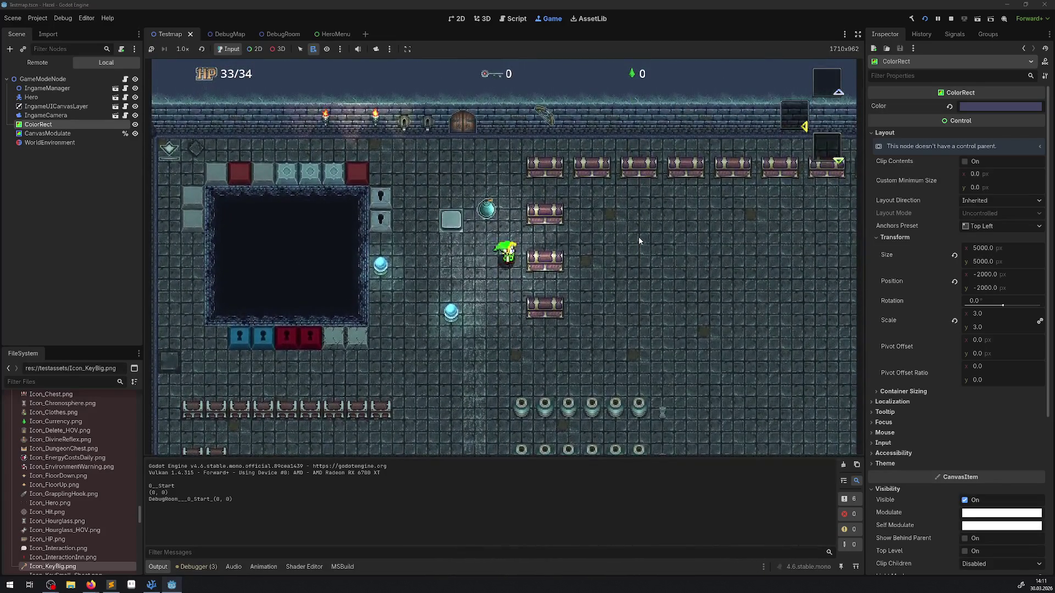
key(Down)
key(Right)
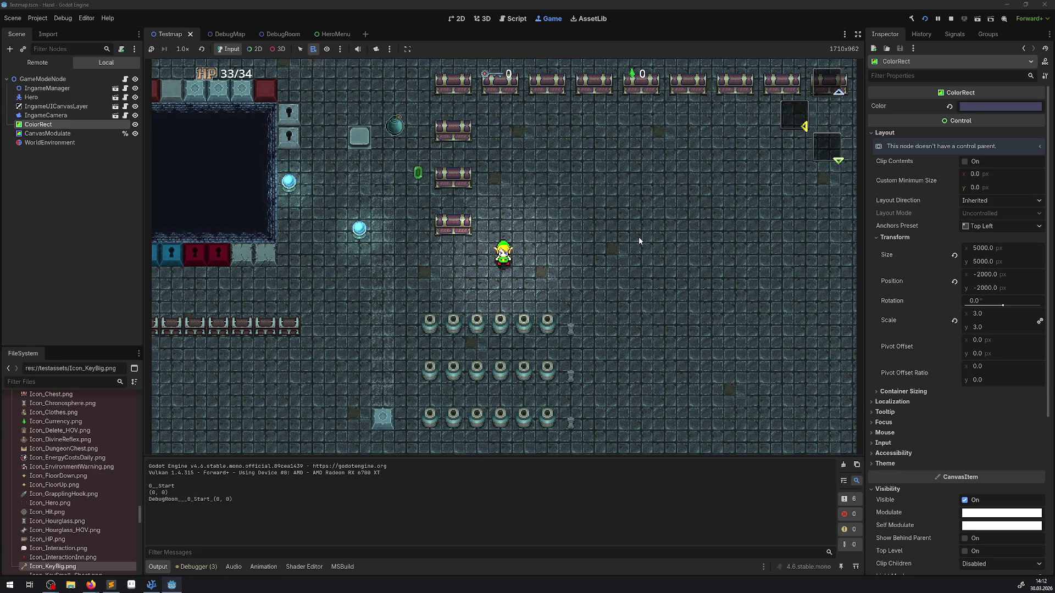
key(Up)
key(Left)
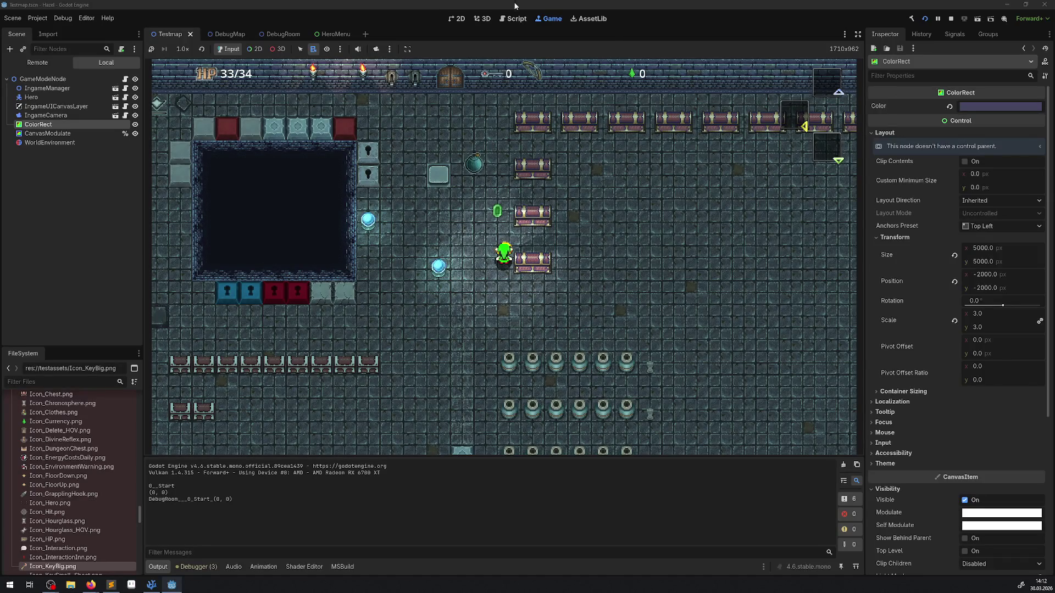
click(951, 19)
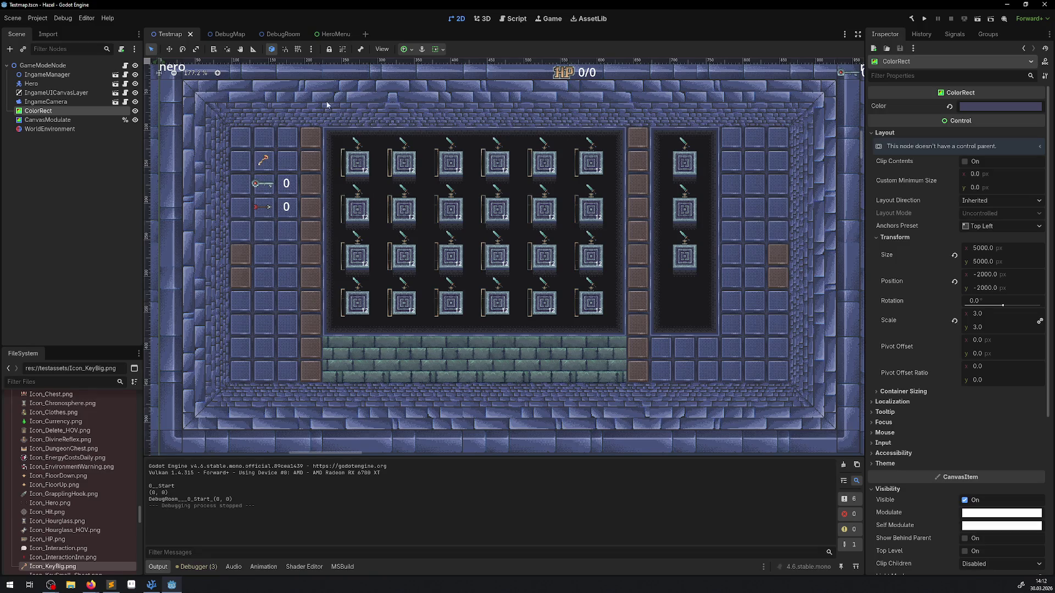
Switch the editor from the DebugMap scene tab to the DebugRoom scene tab.
click(246, 33)
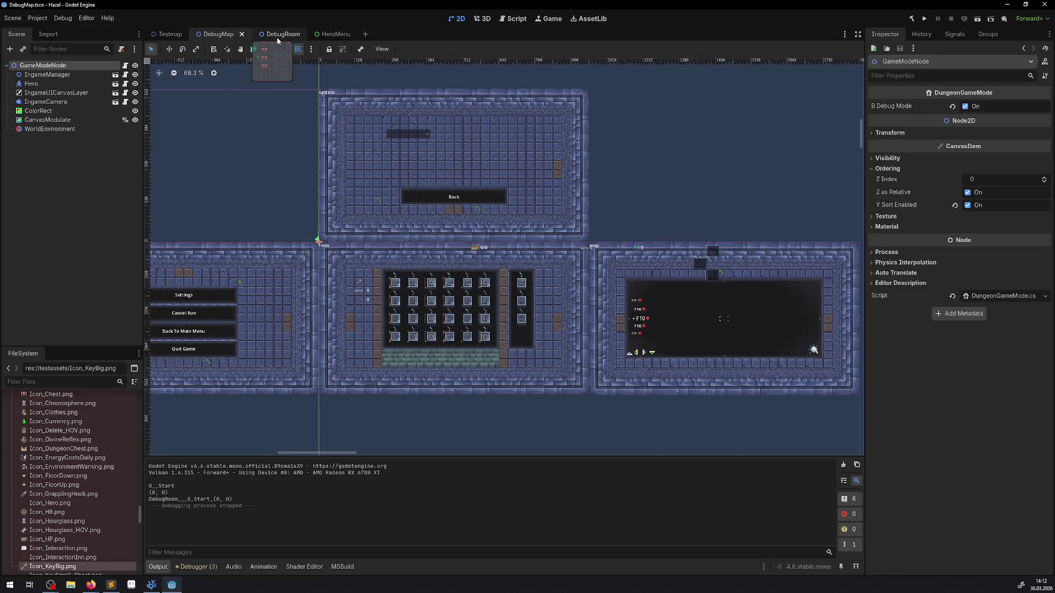
click(278, 36)
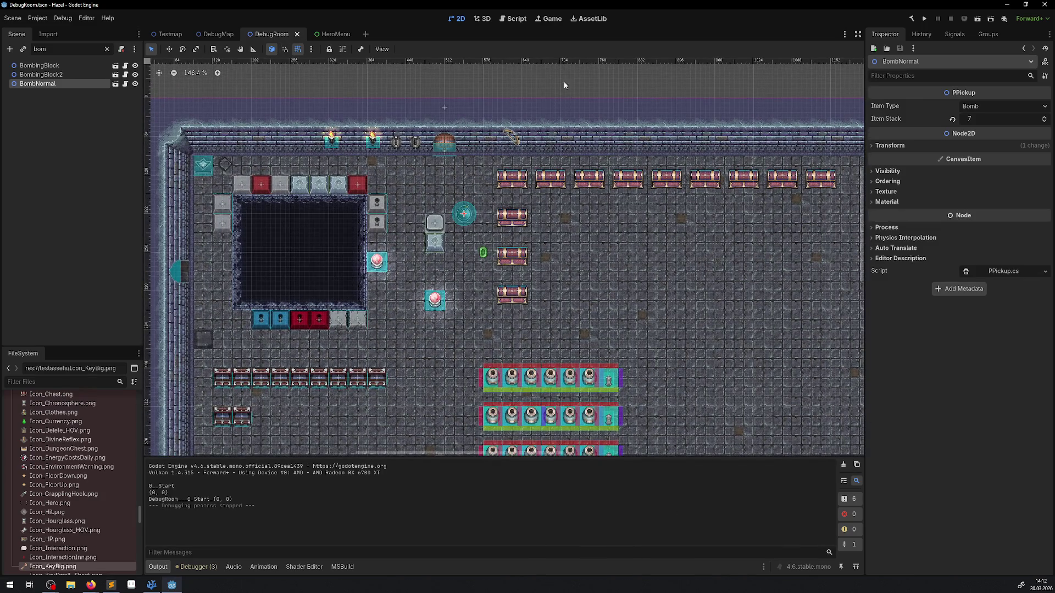